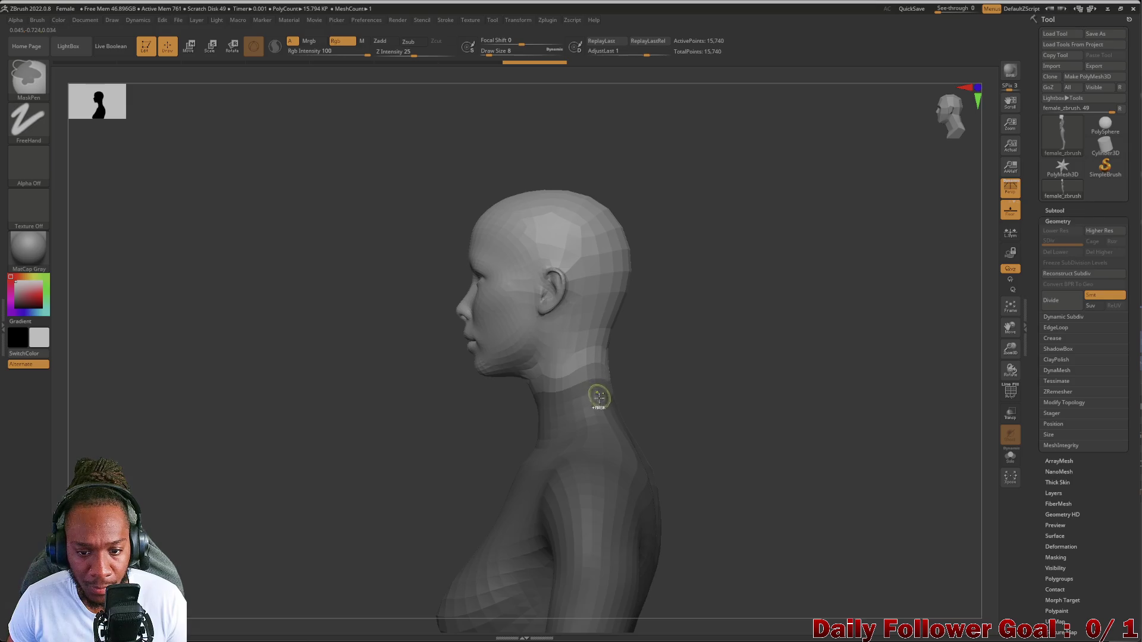
# Leave masking, turn the female body to face front, and frame it fully in view
pyautogui.press('ctrl')
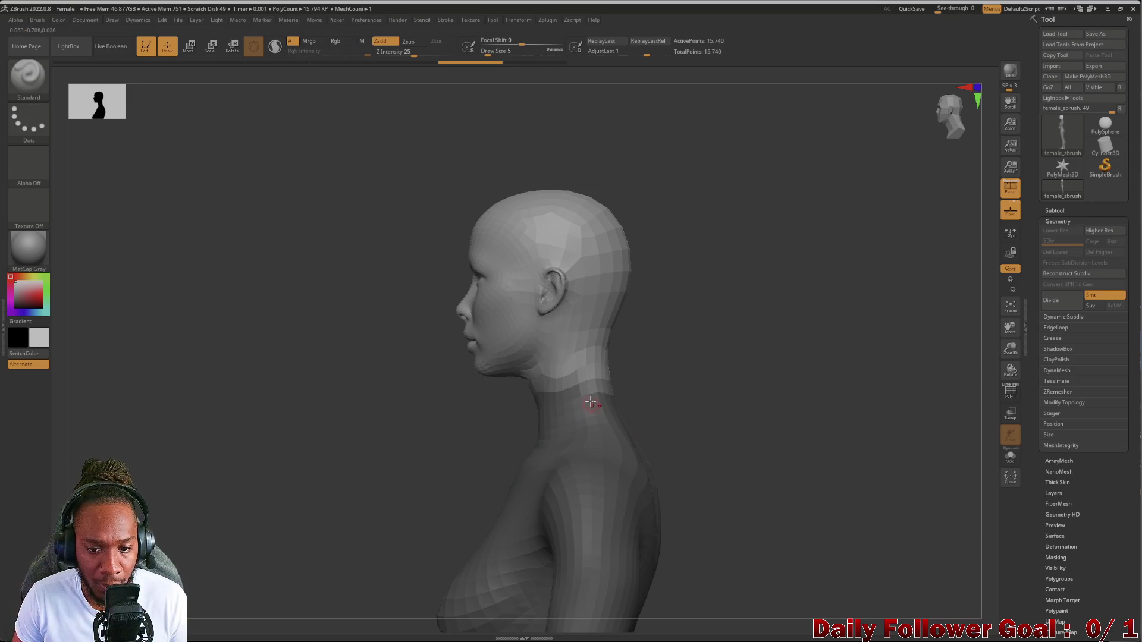
pyautogui.press('ctrl')
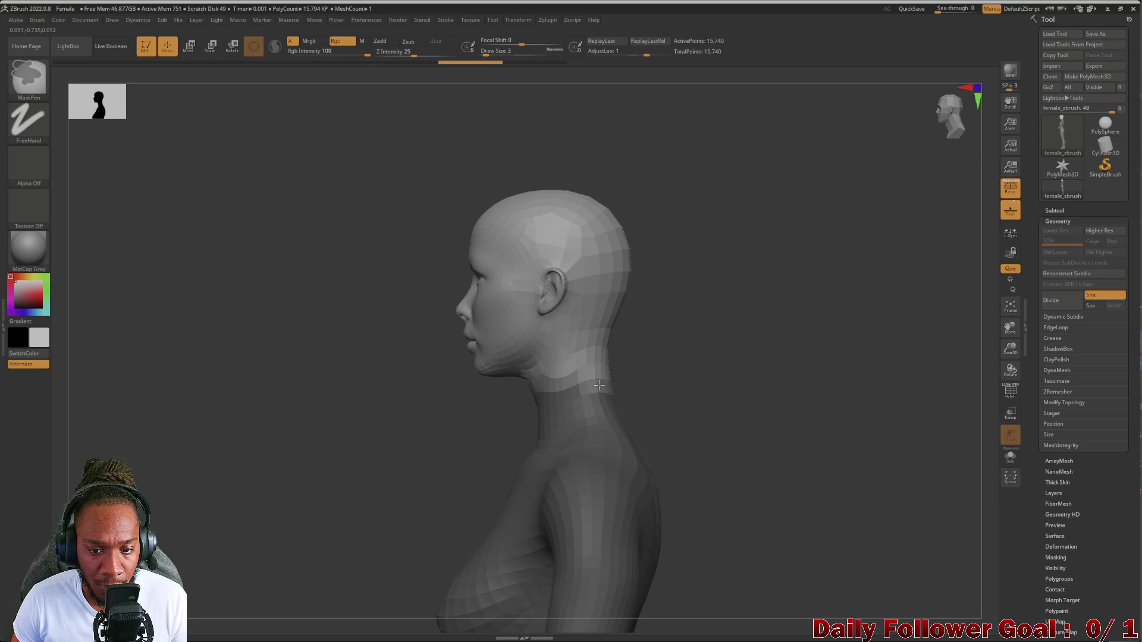
pyautogui.moveTo(617, 394)
pyautogui.mouseDown(button='right')
pyautogui.moveTo(688, 420)
pyautogui.moveTo(600, 398)
pyautogui.mouseUp(button='right')
pyautogui.moveTo(508, 400)
pyautogui.mouseDown(button='right')
pyautogui.moveTo(377, 413)
pyautogui.moveTo(306, 403)
pyautogui.mouseUp(button='right')
pyautogui.press('f')
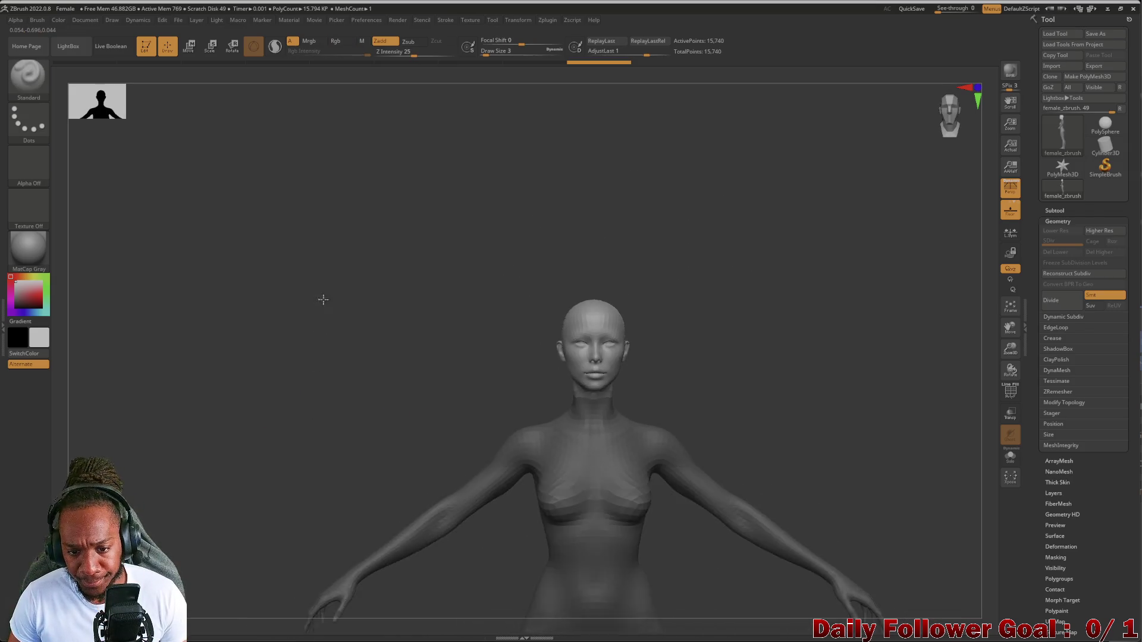
pyautogui.moveTo(301, 280)
pyautogui.keyDown('ctrl'); pyautogui.mouseDown(button='right')
pyautogui.moveTo(296, 260)
pyautogui.moveTo(296, 349)
pyautogui.mouseUp(button='right'); pyautogui.keyUp('ctrl')
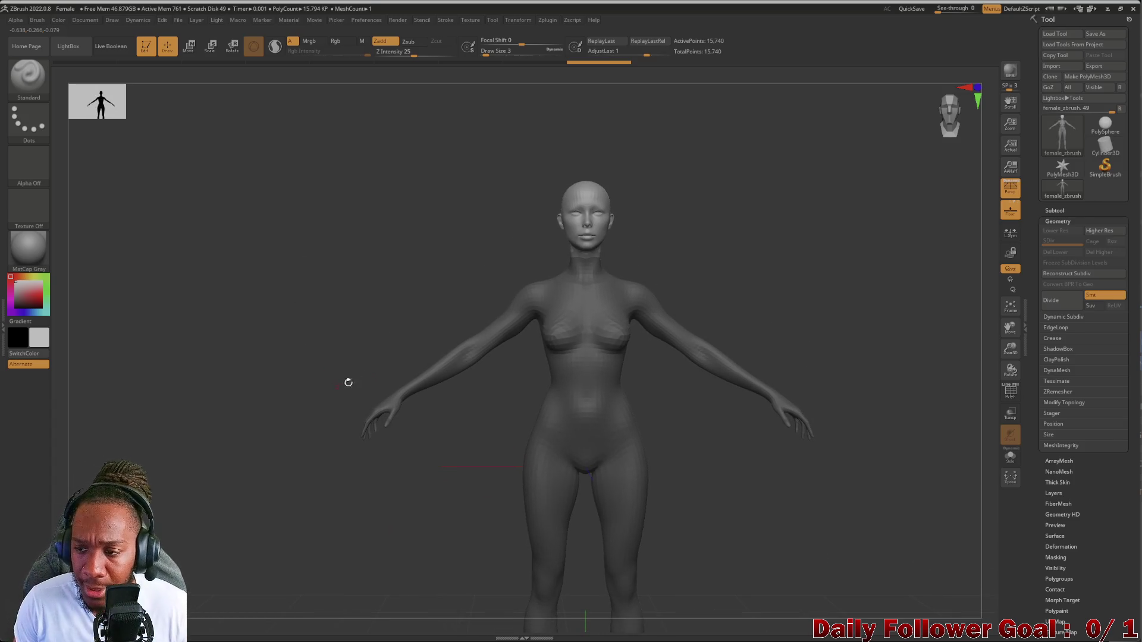
pyautogui.click(1064, 211)
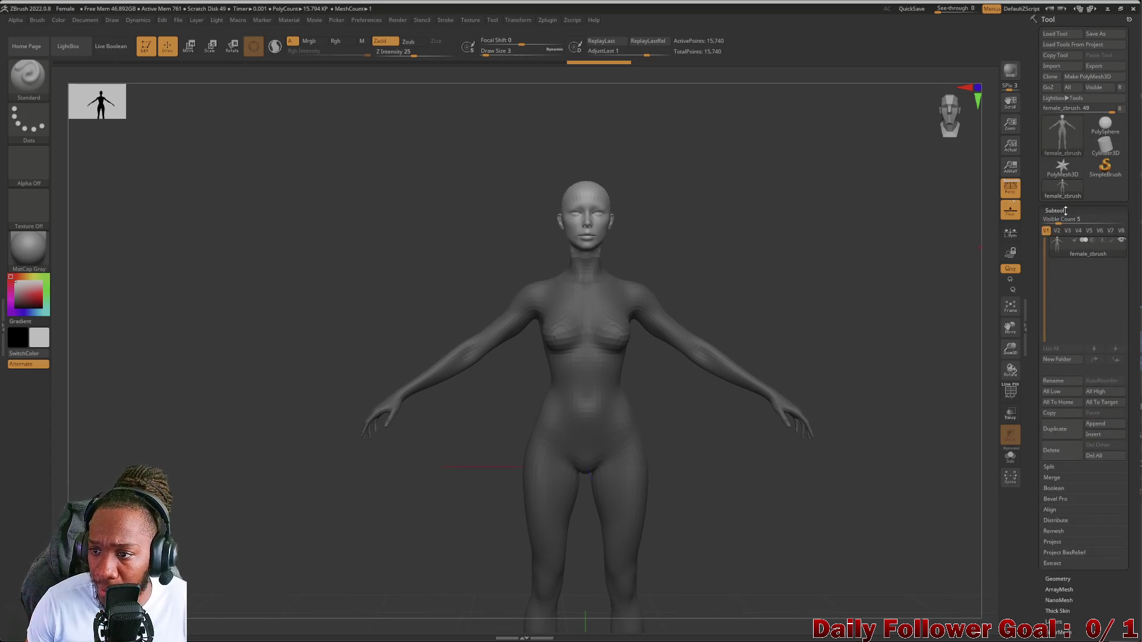
# Split the masked head into its own subtool, then make the head active and hide the body
pyautogui.click(1048, 467)
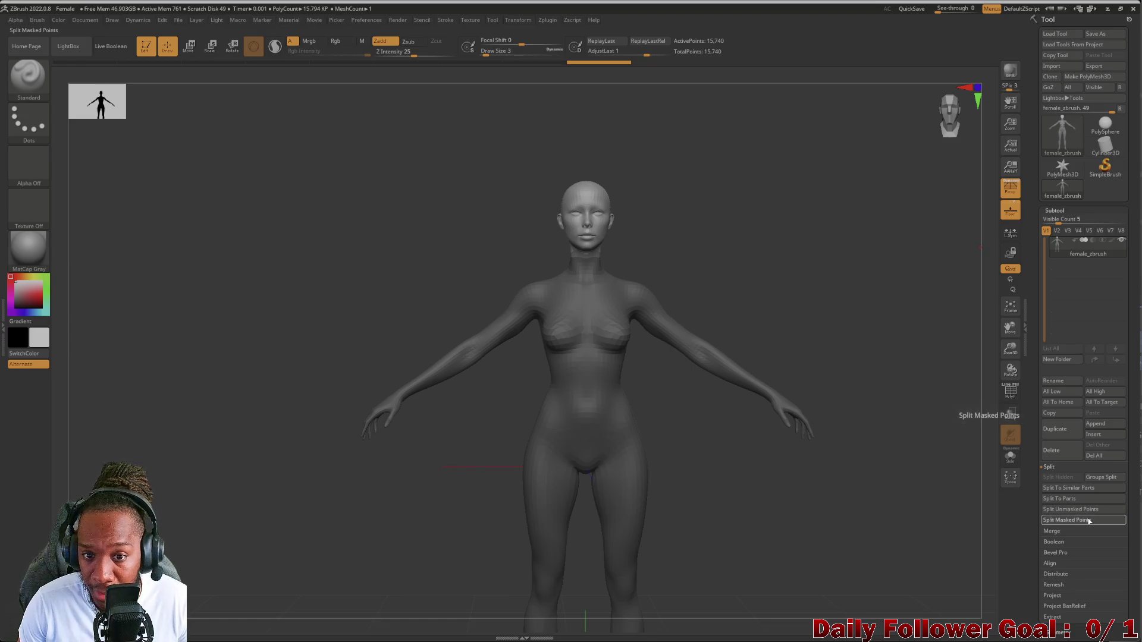
pyautogui.click(1089, 521)
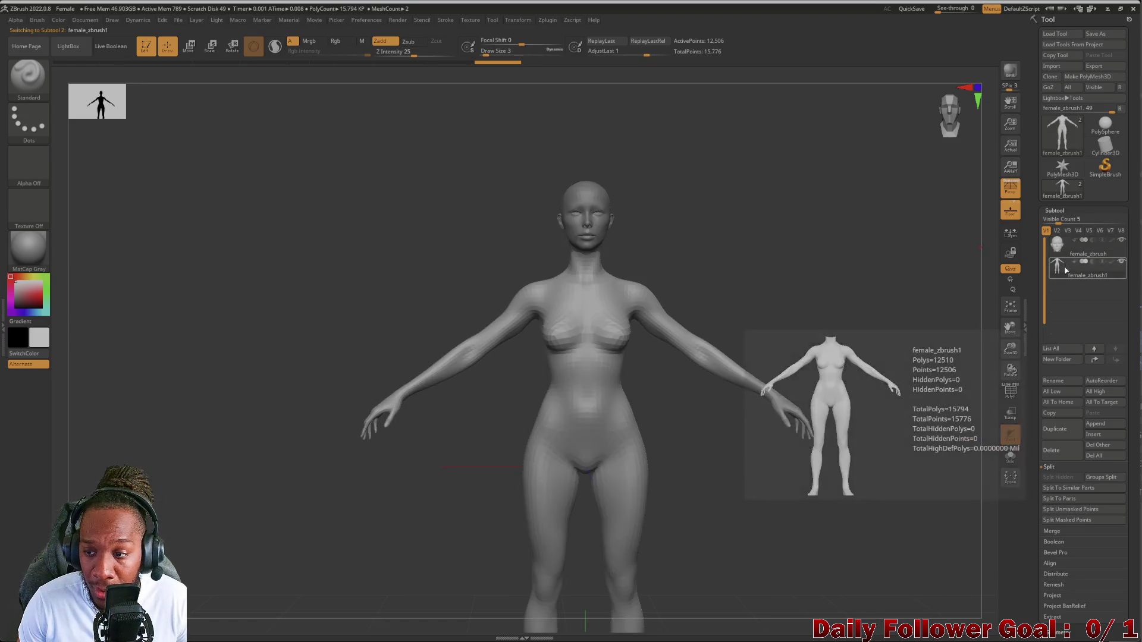
pyautogui.click(1065, 244)
pyautogui.moveTo(1058, 277)
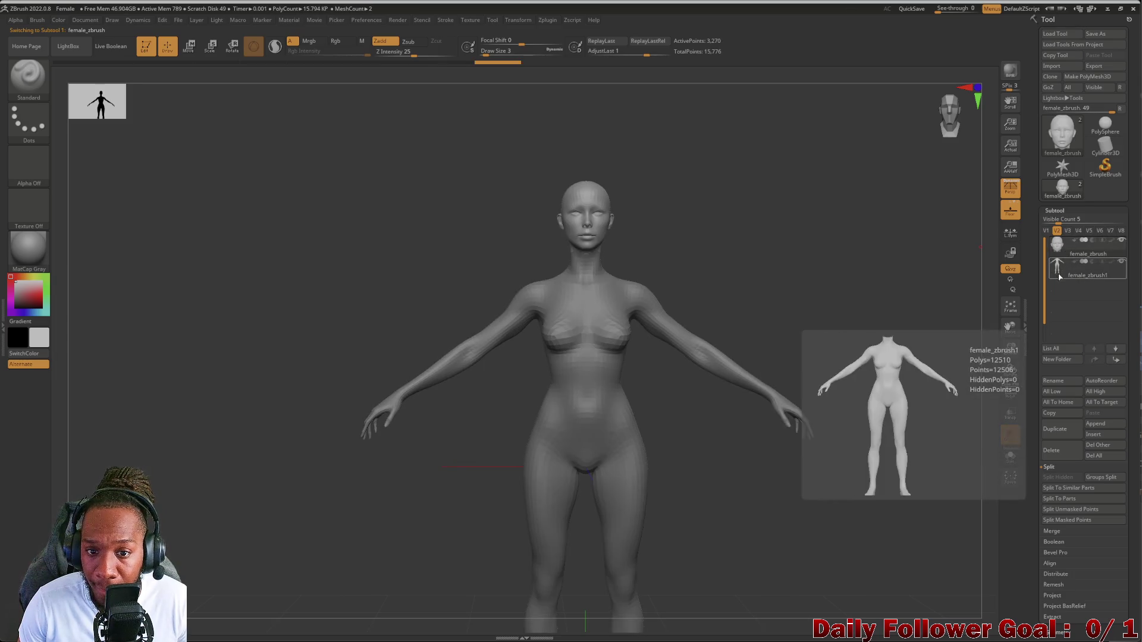
pyautogui.click(1120, 263)
# Turn on PolyF to show the isolated head's polygroups and wireframe while orbiting around it
pyautogui.moveTo(797, 309)
pyautogui.mouseDown()
pyautogui.moveTo(696, 305)
pyautogui.moveTo(787, 301)
pyautogui.moveTo(769, 309)
pyautogui.mouseUp()
pyautogui.moveTo(443, 376)
pyautogui.mouseDown()
pyautogui.moveTo(433, 374)
pyautogui.moveTo(464, 364)
pyautogui.moveTo(462, 454)
pyautogui.moveTo(451, 502)
pyautogui.moveTo(438, 460)
pyautogui.moveTo(428, 520)
pyautogui.moveTo(423, 466)
pyautogui.moveTo(462, 433)
pyautogui.moveTo(479, 448)
pyautogui.moveTo(362, 433)
pyautogui.moveTo(354, 418)
pyautogui.moveTo(382, 434)
pyautogui.mouseUp()
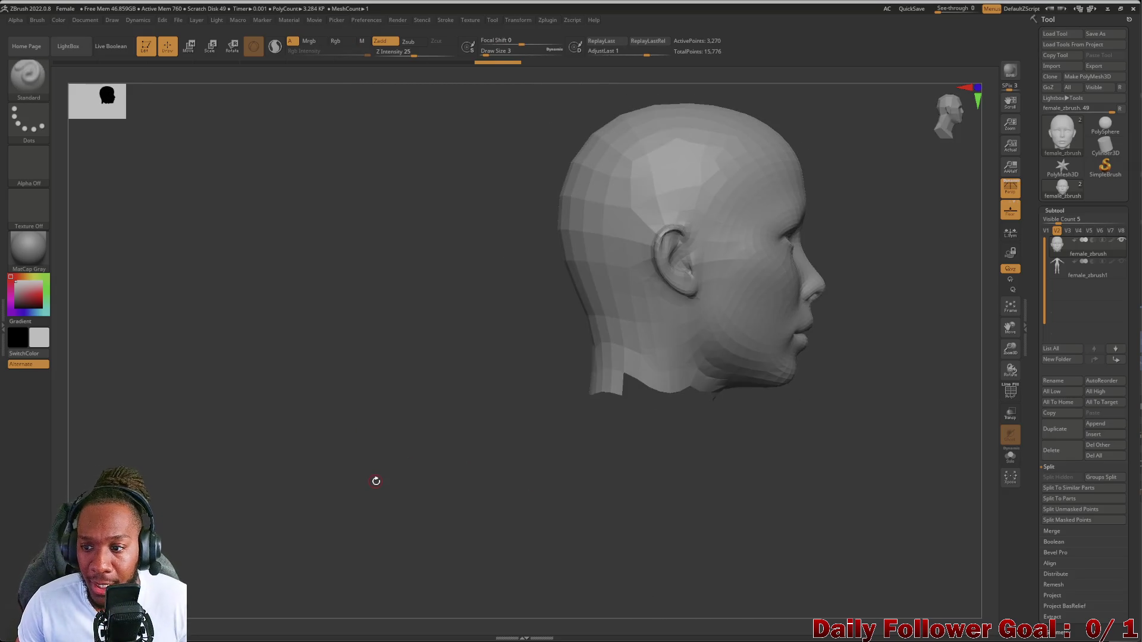
pyautogui.click(1017, 395)
pyautogui.moveTo(363, 349)
pyautogui.mouseDown()
pyautogui.moveTo(301, 349)
pyautogui.moveTo(297, 387)
pyautogui.moveTo(342, 393)
pyautogui.moveTo(332, 382)
pyautogui.mouseUp()
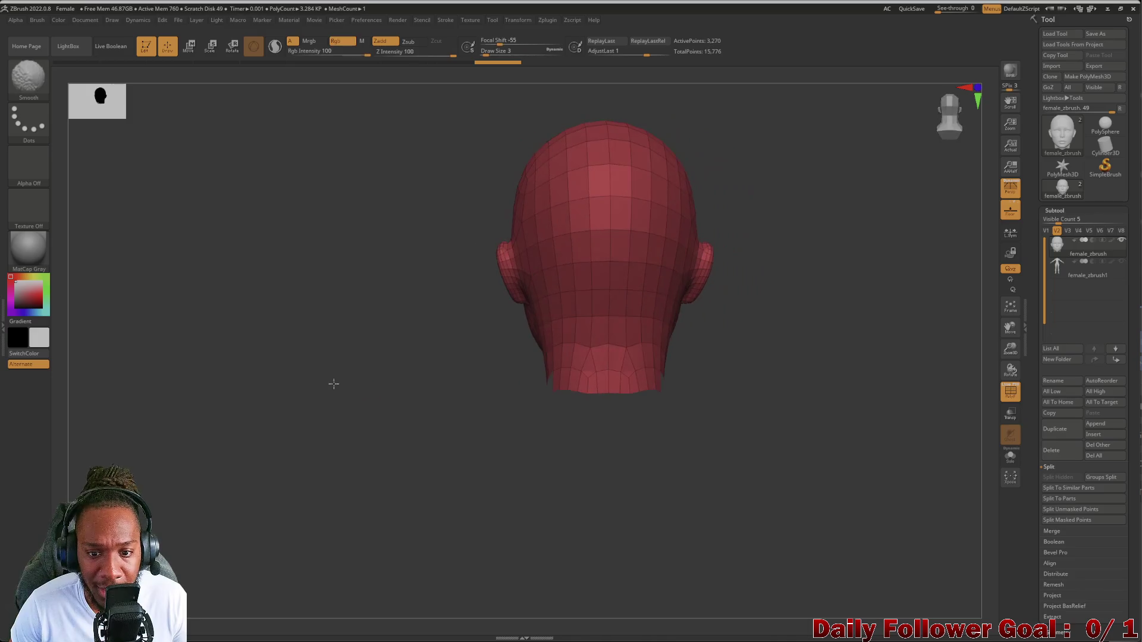
pyautogui.moveTo(490, 282)
pyautogui.keyDown('shift'); pyautogui.mouseDown()
pyautogui.moveTo(395, 400)
pyautogui.moveTo(255, 431)
pyautogui.moveTo(280, 438)
pyautogui.moveTo(267, 446)
pyautogui.moveTo(344, 449)
pyautogui.moveTo(349, 434)
pyautogui.moveTo(301, 438)
pyautogui.moveTo(321, 445)
pyautogui.moveTo(364, 401)
pyautogui.mouseUp(); pyautogui.keyUp('shift')
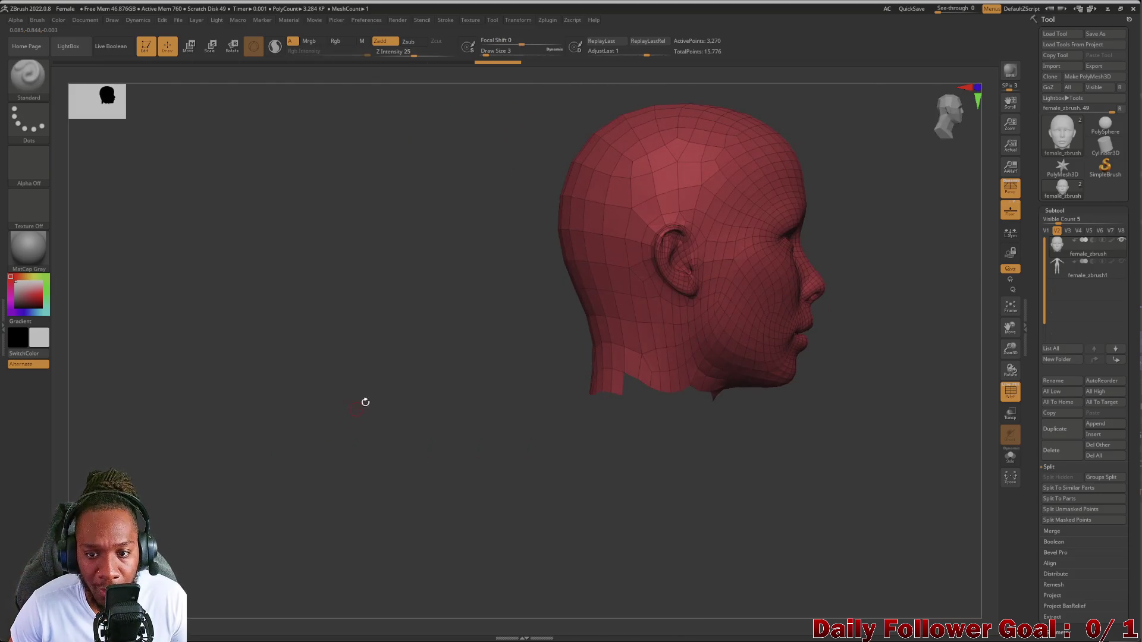
pyautogui.moveTo(367, 352)
pyautogui.keyDown('alt'); pyautogui.mouseDown()
pyautogui.moveTo(372, 433)
pyautogui.moveTo(293, 556)
pyautogui.mouseUp(); pyautogui.keyUp('alt')
pyautogui.moveTo(300, 448)
pyautogui.keyDown('alt'); pyautogui.mouseDown()
pyautogui.moveTo(295, 472)
pyautogui.moveTo(295, 444)
pyautogui.moveTo(288, 467)
pyautogui.moveTo(224, 466)
pyautogui.moveTo(597, 298)
pyautogui.mouseUp(); pyautogui.keyUp('alt')
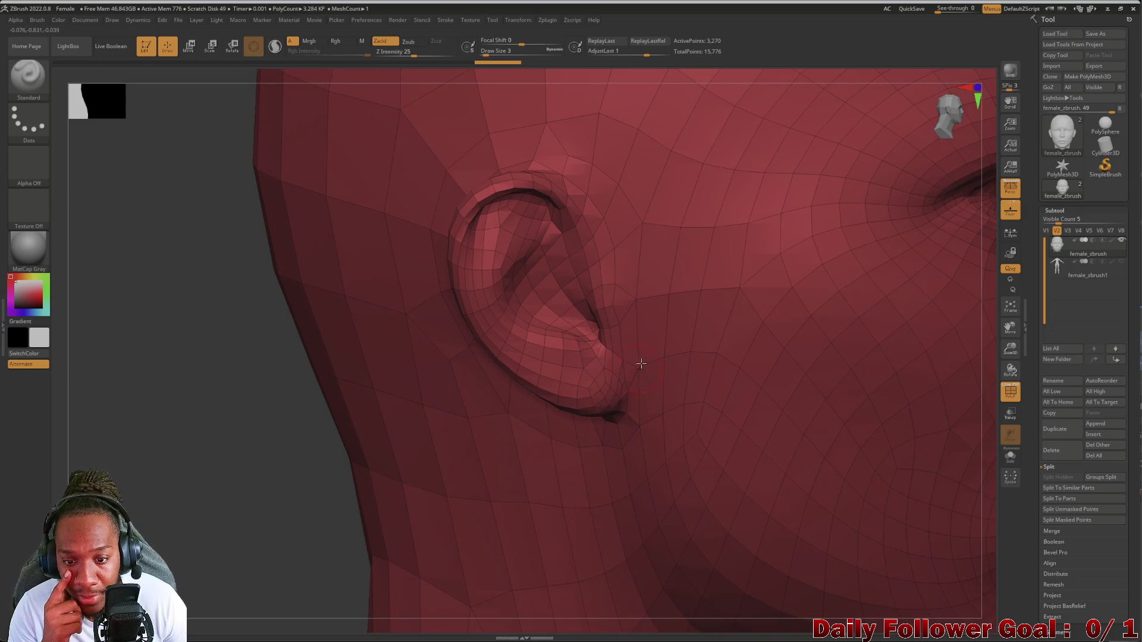
pyautogui.moveTo(257, 438)
pyautogui.keyDown('alt'); pyautogui.mouseDown()
pyautogui.moveTo(217, 421)
pyautogui.moveTo(216, 440)
pyautogui.moveTo(178, 476)
pyautogui.moveTo(179, 500)
pyautogui.moveTo(637, 451)
pyautogui.moveTo(601, 438)
pyautogui.moveTo(667, 394)
pyautogui.moveTo(671, 342)
pyautogui.mouseUp(); pyautogui.keyUp('alt')
pyautogui.press('f')
pyautogui.moveTo(192, 449)
pyautogui.keyDown('alt'); pyautogui.mouseDown()
pyautogui.moveTo(286, 387)
pyautogui.moveTo(266, 415)
pyautogui.moveTo(270, 461)
pyautogui.moveTo(283, 487)
pyautogui.moveTo(323, 503)
pyautogui.moveTo(329, 474)
pyautogui.moveTo(247, 462)
pyautogui.moveTo(277, 474)
pyautogui.moveTo(254, 453)
pyautogui.moveTo(275, 387)
pyautogui.moveTo(267, 472)
pyautogui.mouseUp(); pyautogui.keyUp('alt')
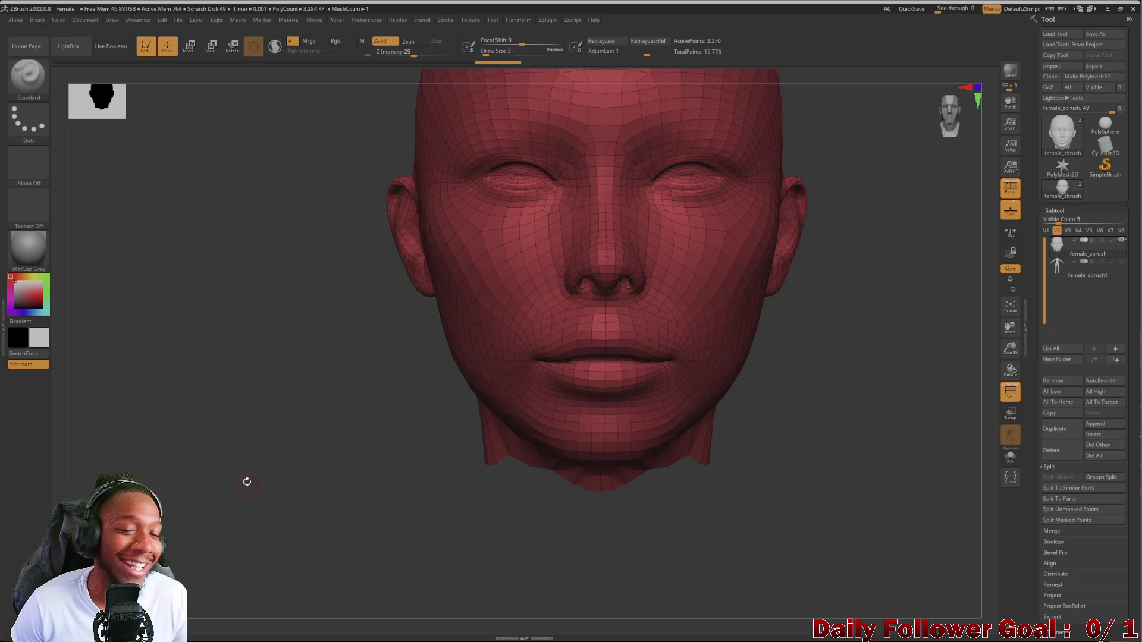
pyautogui.moveTo(256, 430)
pyautogui.mouseDown()
pyautogui.moveTo(258, 402)
pyautogui.moveTo(250, 438)
pyautogui.moveTo(248, 423)
pyautogui.moveTo(270, 415)
pyautogui.moveTo(209, 423)
pyautogui.moveTo(329, 401)
pyautogui.moveTo(382, 422)
pyautogui.moveTo(413, 407)
pyautogui.moveTo(219, 413)
pyautogui.moveTo(171, 426)
pyautogui.moveTo(321, 483)
pyautogui.mouseUp()
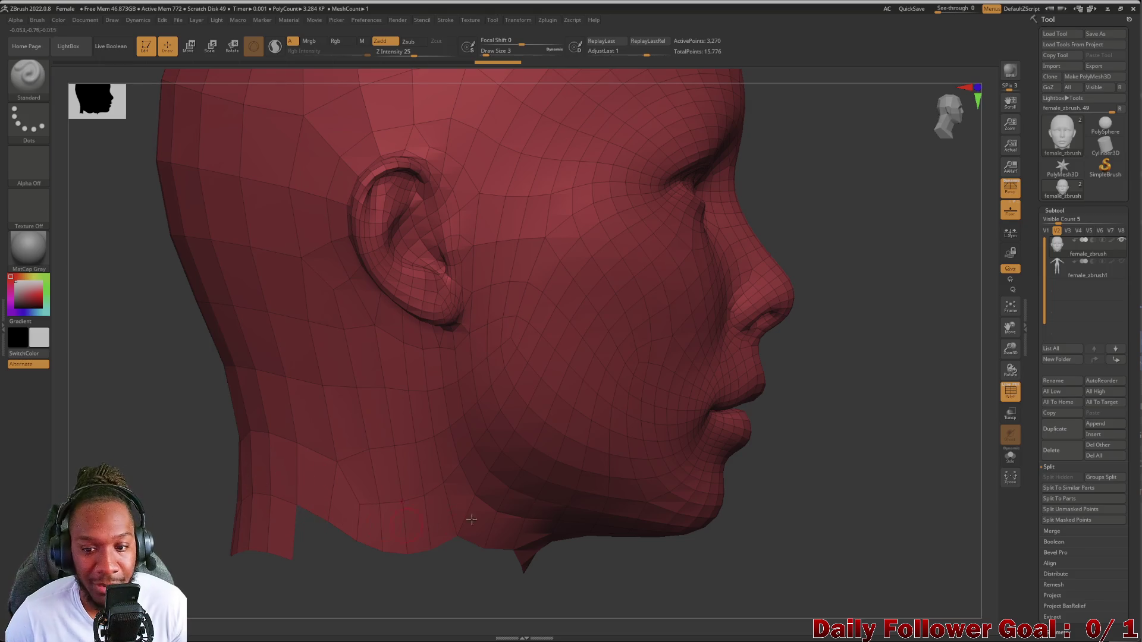
pyautogui.moveTo(777, 535)
pyautogui.keyDown('shift'); pyautogui.mouseDown()
pyautogui.moveTo(741, 518)
pyautogui.moveTo(646, 525)
pyautogui.mouseUp(); pyautogui.keyUp('shift')
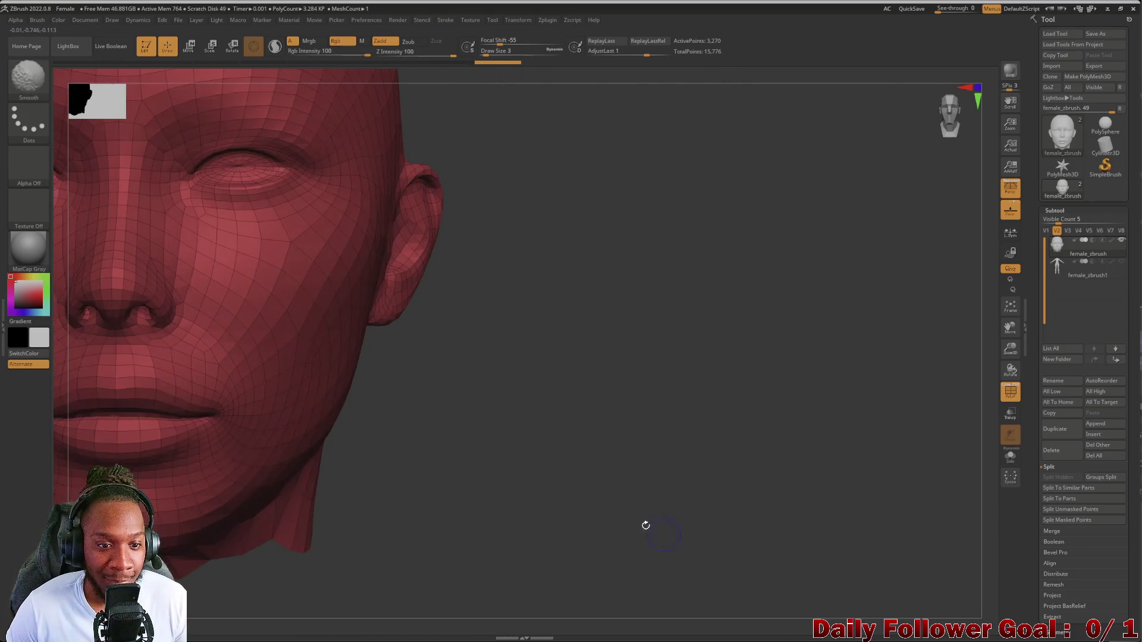
pyautogui.moveTo(530, 538)
pyautogui.keyDown('alt'); pyautogui.mouseDown()
pyautogui.moveTo(635, 517)
pyautogui.moveTo(504, 483)
pyautogui.mouseUp(); pyautogui.keyUp('alt')
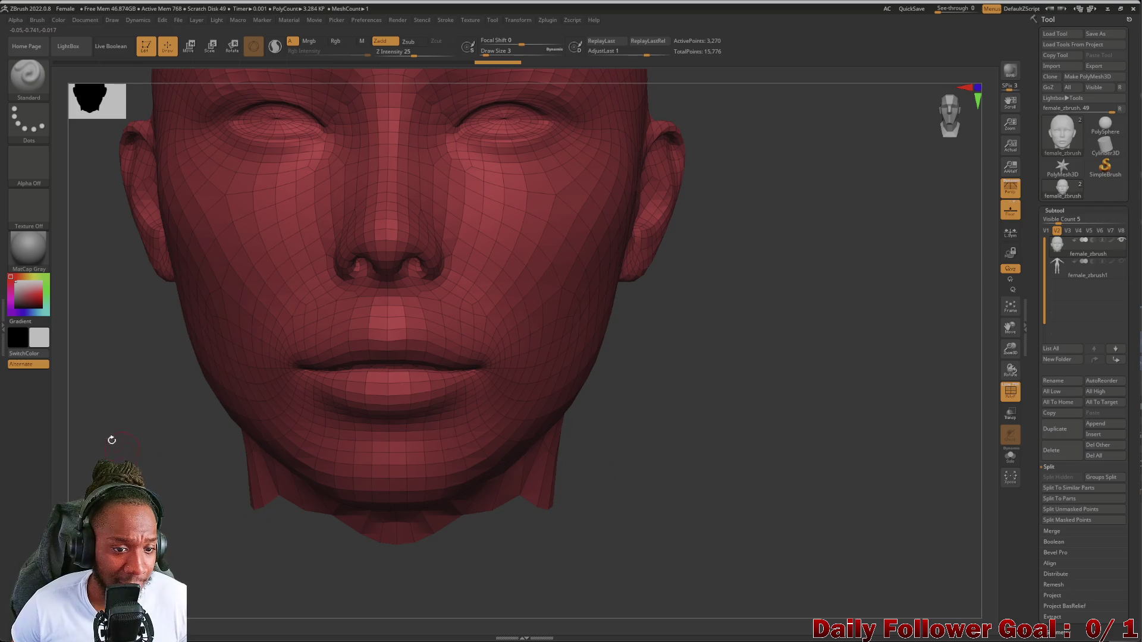
pyautogui.keyDown('alt'); pyautogui.moveTo(112, 441); pyautogui.dragTo(234, 456); pyautogui.keyUp('alt')
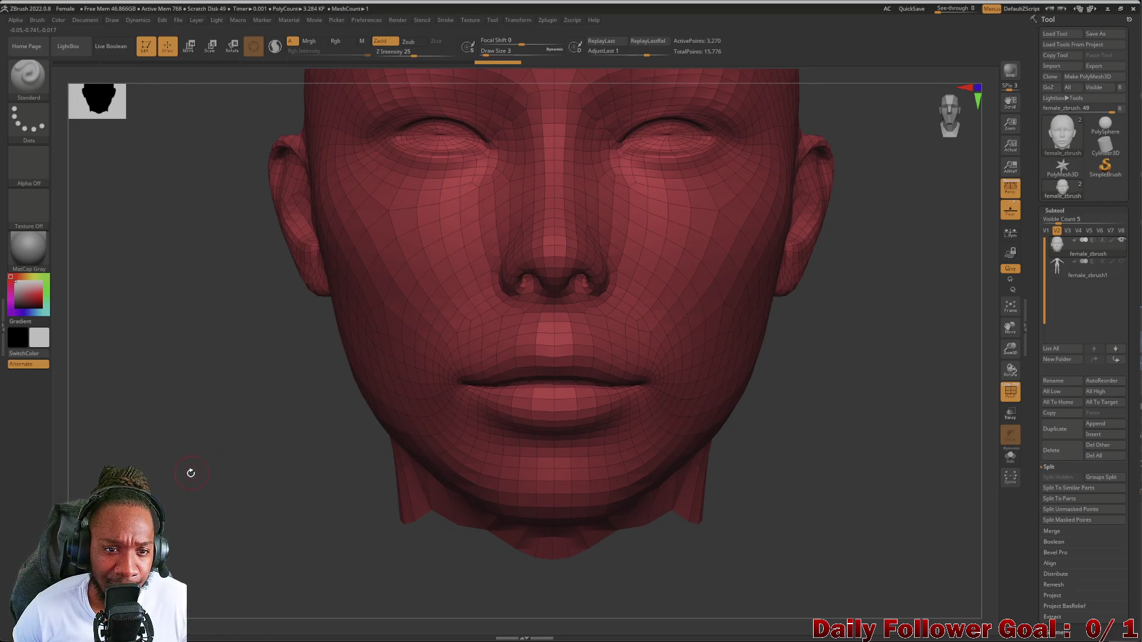
pyautogui.moveTo(226, 612)
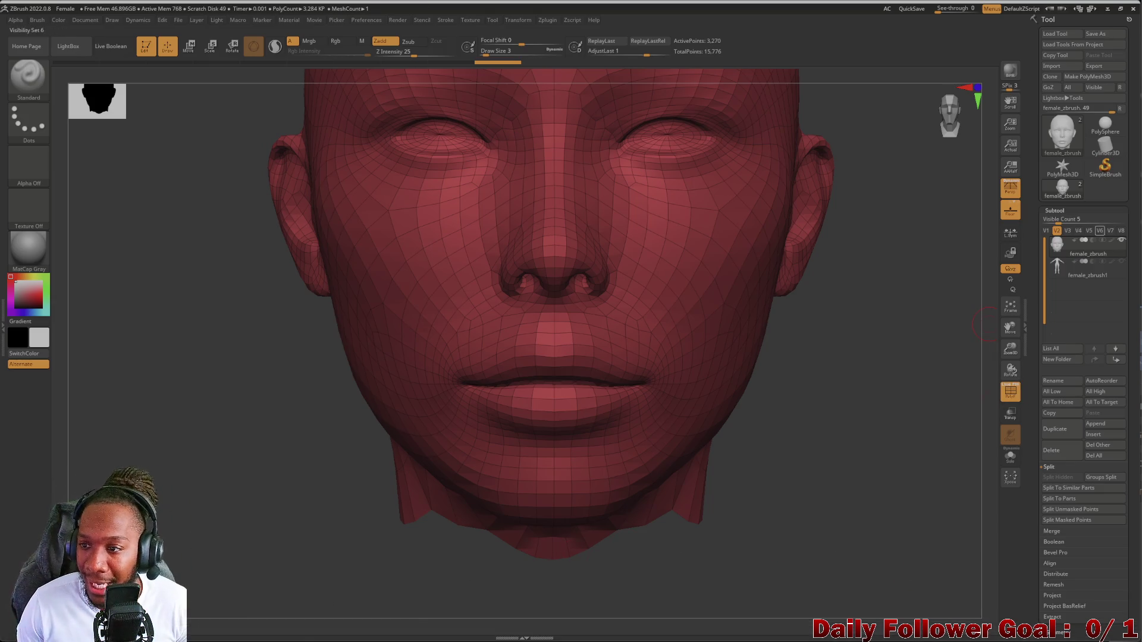
pyautogui.click(1113, 271)
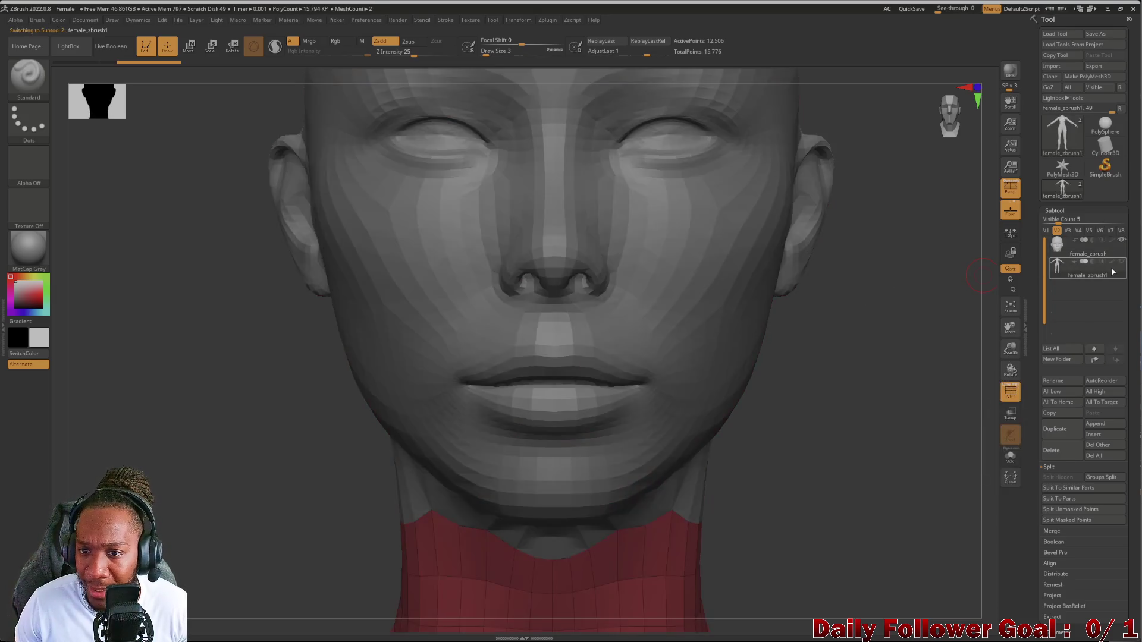
# Hide the head and orbit around the body subtool to inspect the neck piece and torso
pyautogui.click(1120, 240)
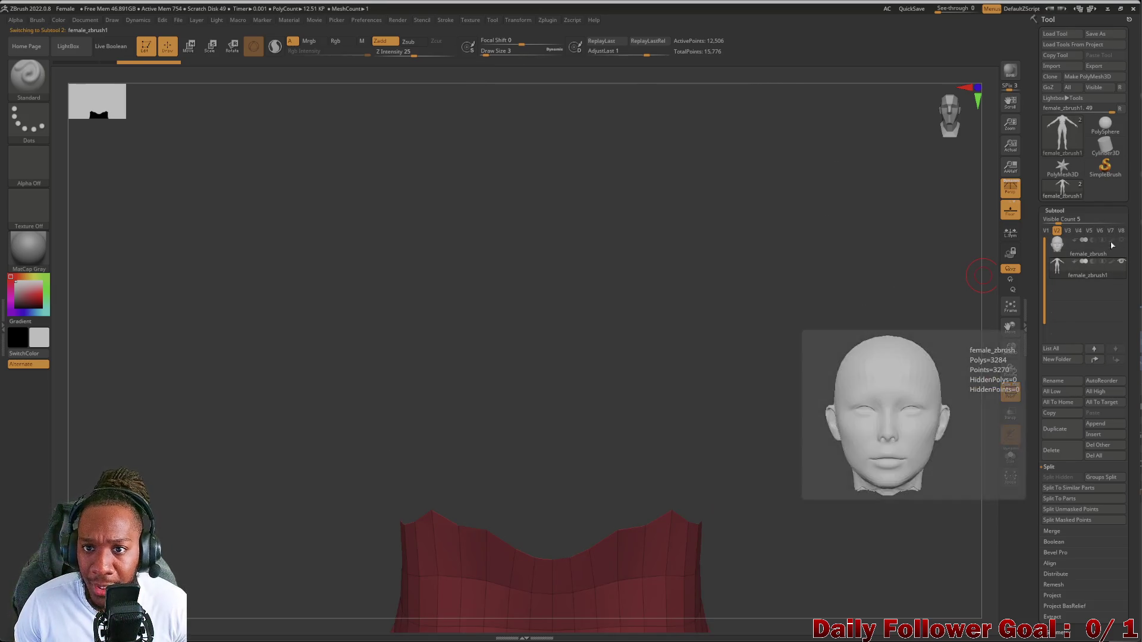
pyautogui.moveTo(212, 510)
pyautogui.mouseDown()
pyautogui.moveTo(222, 421)
pyautogui.moveTo(291, 532)
pyautogui.moveTo(333, 540)
pyautogui.moveTo(359, 400)
pyautogui.moveTo(362, 454)
pyautogui.moveTo(321, 484)
pyautogui.moveTo(257, 476)
pyautogui.moveTo(326, 480)
pyautogui.moveTo(311, 462)
pyautogui.moveTo(361, 293)
pyautogui.moveTo(331, 519)
pyautogui.moveTo(331, 480)
pyautogui.moveTo(346, 475)
pyautogui.moveTo(342, 428)
pyautogui.mouseUp()
pyautogui.press('f')
pyautogui.moveTo(245, 335)
pyautogui.mouseDown()
pyautogui.moveTo(278, 339)
pyautogui.moveTo(232, 367)
pyautogui.moveTo(250, 316)
pyautogui.moveTo(262, 352)
pyautogui.moveTo(244, 478)
pyautogui.mouseUp()
# View the head alone, then make female_zbrush1 active with the head shown again
pyautogui.click(1117, 246)
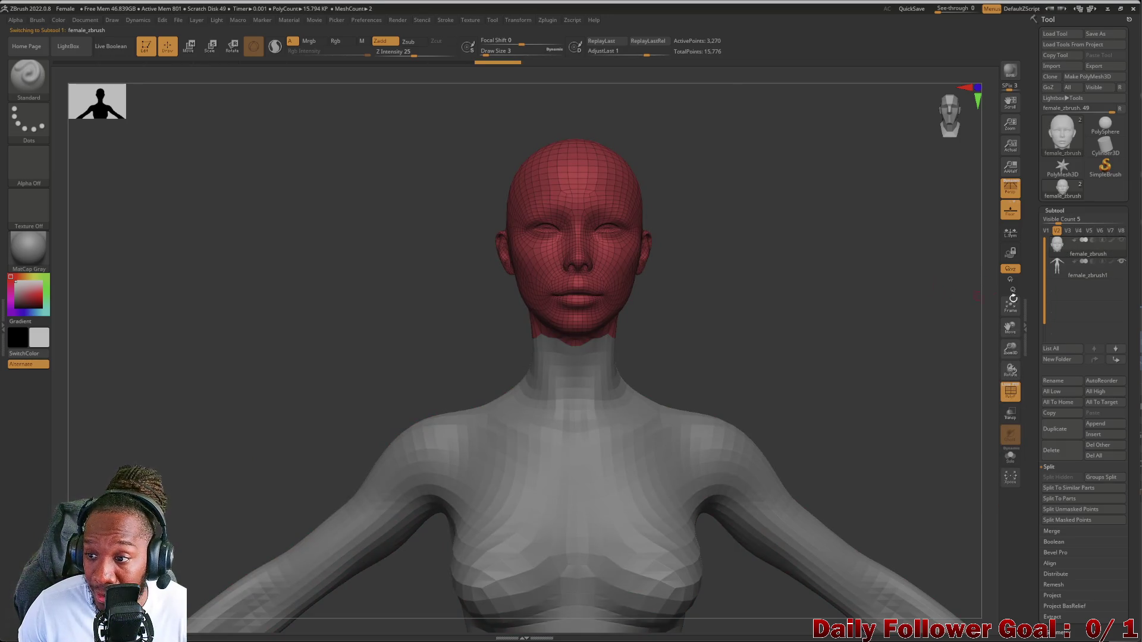
pyautogui.click(1121, 241)
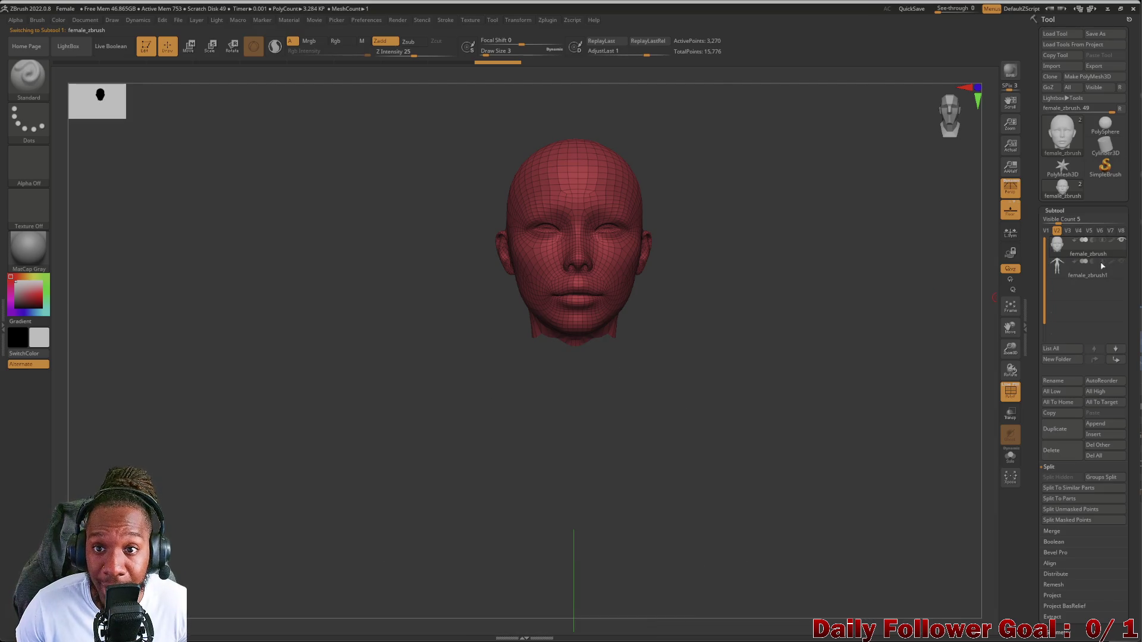
pyautogui.click(1123, 260)
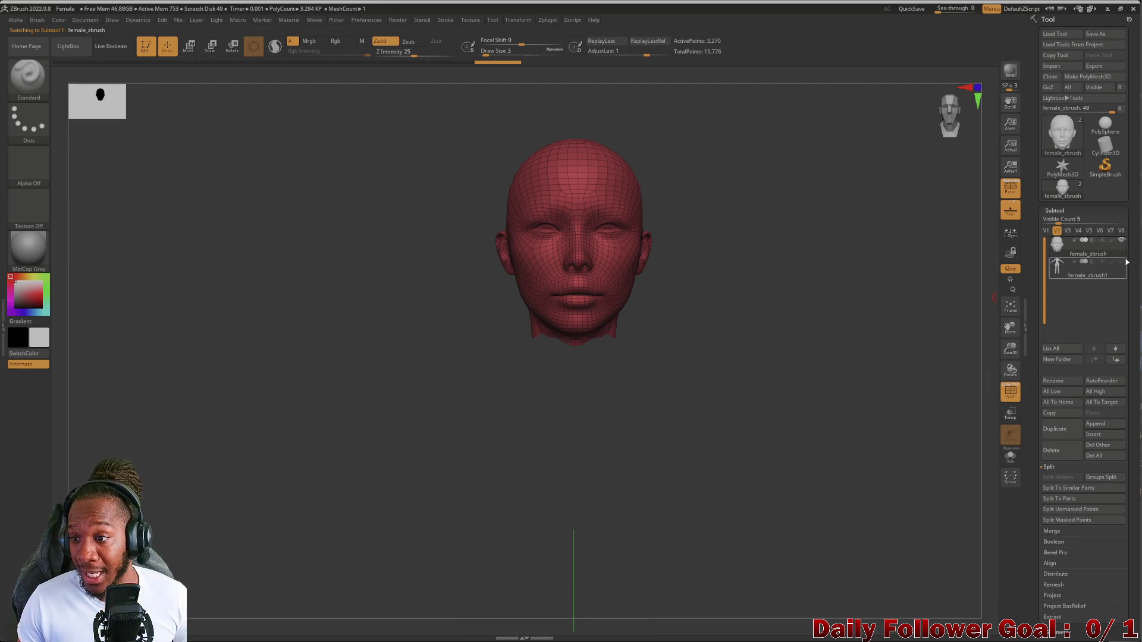
pyautogui.click(1121, 241)
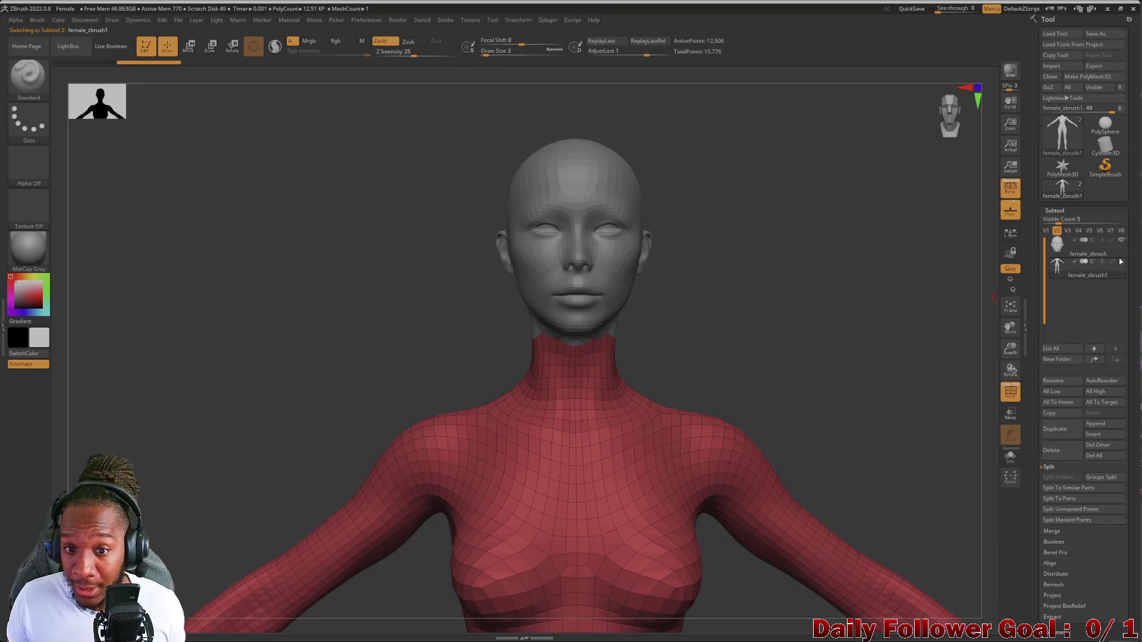
pyautogui.click(1121, 273)
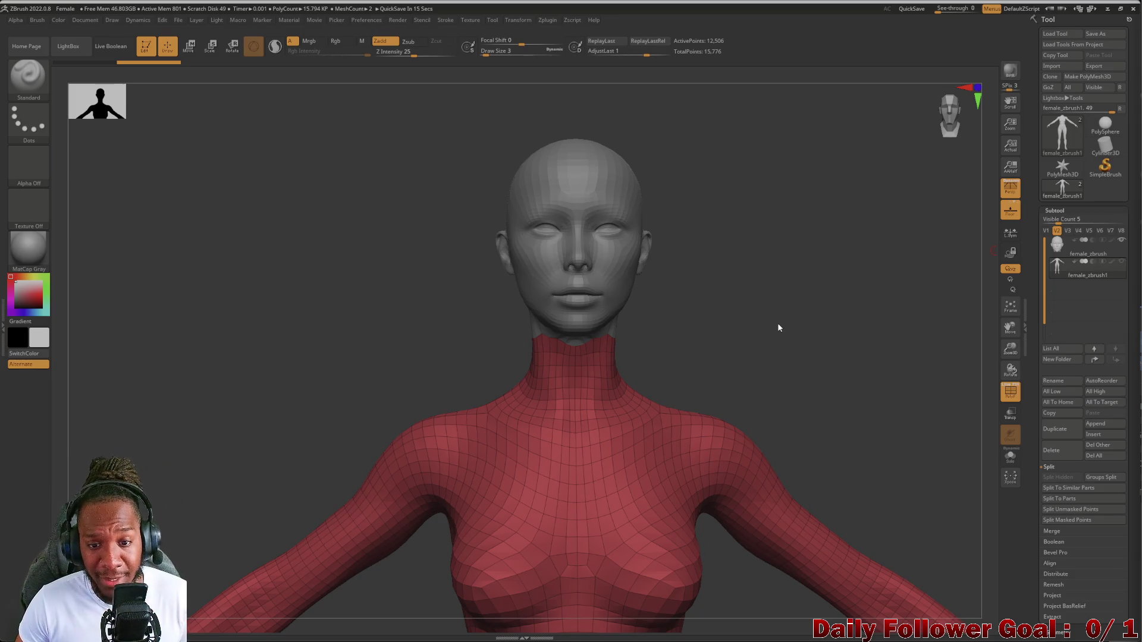
pyautogui.moveTo(332, 384)
pyautogui.mouseDown()
pyautogui.moveTo(356, 364)
pyautogui.moveTo(394, 361)
pyautogui.moveTo(387, 204)
pyautogui.moveTo(395, 372)
pyautogui.moveTo(373, 359)
pyautogui.moveTo(382, 323)
pyautogui.moveTo(387, 375)
pyautogui.moveTo(367, 475)
pyautogui.mouseUp()
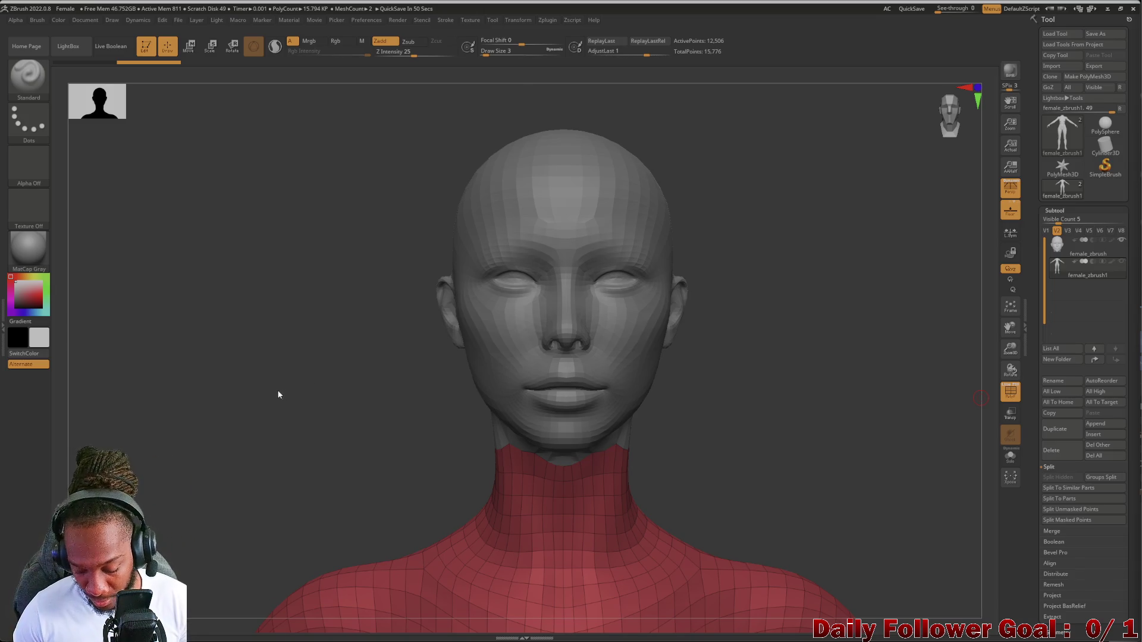
pyautogui.moveTo(227, 400)
pyautogui.mouseDown()
pyautogui.moveTo(265, 408)
pyautogui.moveTo(241, 445)
pyautogui.moveTo(244, 423)
pyautogui.moveTo(233, 422)
pyautogui.moveTo(244, 434)
pyautogui.moveTo(306, 211)
pyautogui.moveTo(294, 462)
pyautogui.moveTo(285, 374)
pyautogui.moveTo(304, 311)
pyautogui.moveTo(301, 383)
pyautogui.moveTo(267, 400)
pyautogui.moveTo(306, 395)
pyautogui.moveTo(262, 408)
pyautogui.moveTo(273, 428)
pyautogui.moveTo(301, 415)
pyautogui.moveTo(293, 458)
pyautogui.moveTo(301, 355)
pyautogui.moveTo(319, 364)
pyautogui.moveTo(329, 290)
pyautogui.moveTo(311, 311)
pyautogui.moveTo(295, 377)
pyautogui.mouseUp()
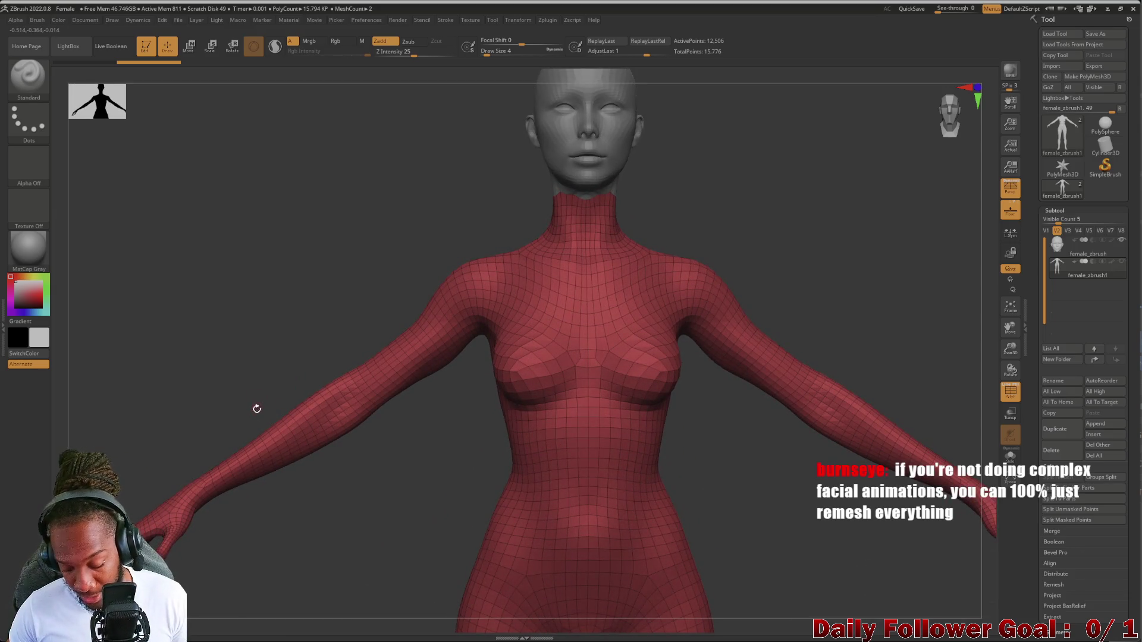
pyautogui.moveTo(282, 400)
pyautogui.keyDown('alt'); pyautogui.mouseDown()
pyautogui.moveTo(293, 250)
pyautogui.moveTo(293, 377)
pyautogui.moveTo(285, 339)
pyautogui.mouseUp(); pyautogui.keyUp('alt')
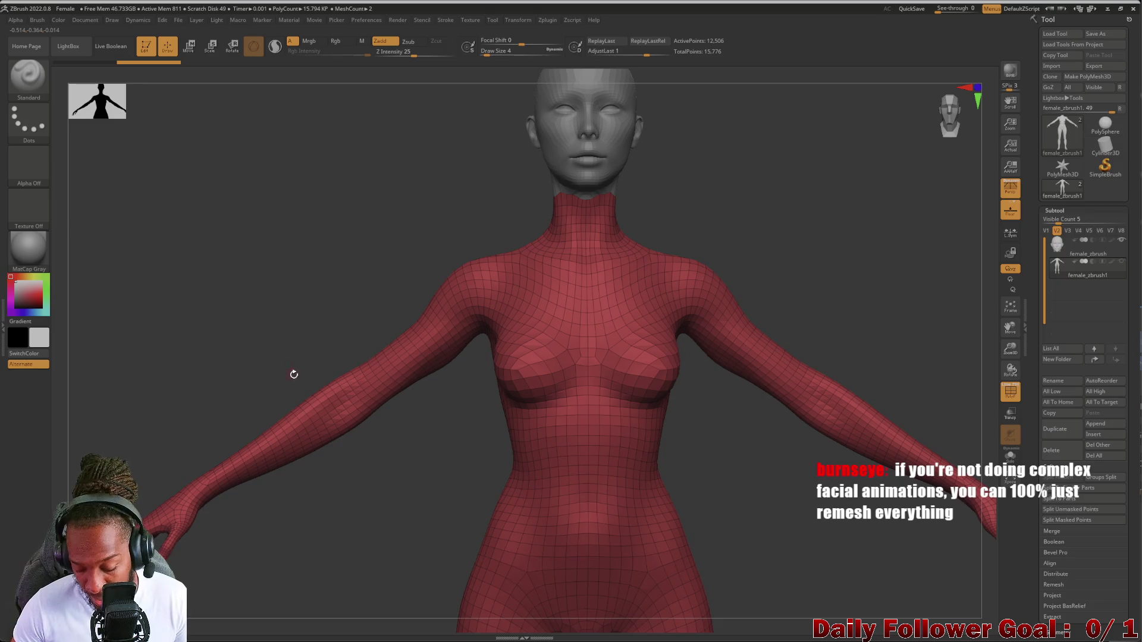
pyautogui.moveTo(288, 351)
pyautogui.keyDown('alt'); pyautogui.mouseDown()
pyautogui.moveTo(285, 285)
pyautogui.moveTo(296, 275)
pyautogui.moveTo(294, 295)
pyautogui.moveTo(323, 263)
pyautogui.mouseUp(); pyautogui.keyUp('alt')
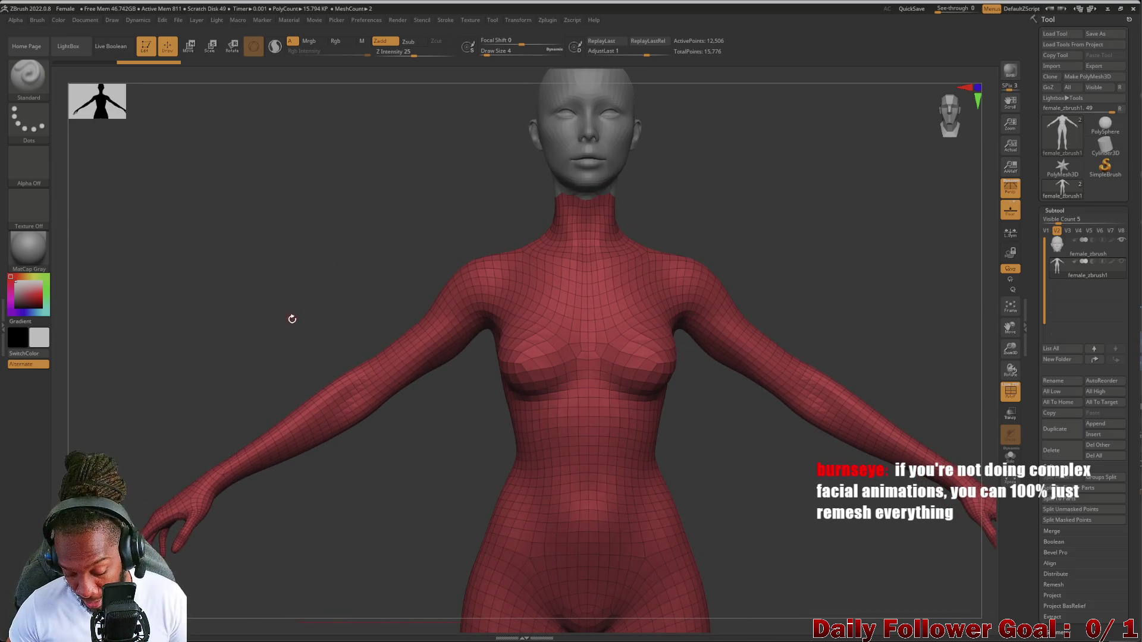
pyautogui.moveTo(300, 339)
pyautogui.keyDown('shift'); pyautogui.mouseDown()
pyautogui.moveTo(276, 344)
pyautogui.moveTo(275, 301)
pyautogui.moveTo(295, 305)
pyautogui.moveTo(248, 423)
pyautogui.mouseUp(); pyautogui.keyUp('shift')
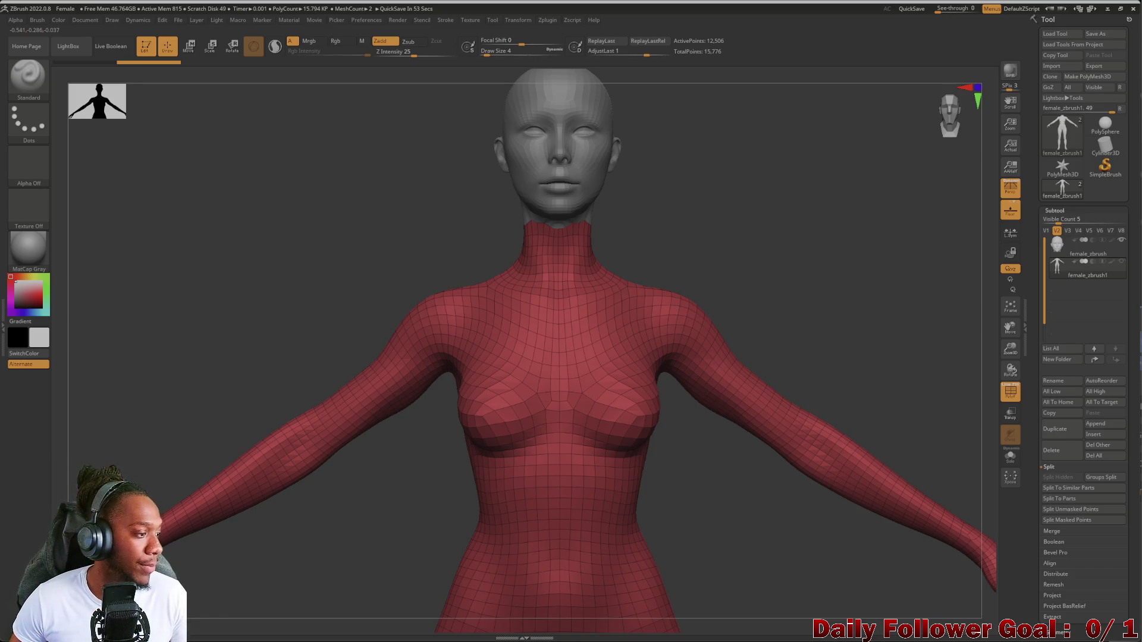
pyautogui.moveTo(237, 344)
pyautogui.mouseDown()
pyautogui.moveTo(262, 341)
pyautogui.moveTo(267, 389)
pyautogui.moveTo(257, 402)
pyautogui.moveTo(232, 387)
pyautogui.moveTo(273, 377)
pyautogui.moveTo(247, 377)
pyautogui.moveTo(265, 507)
pyautogui.moveTo(293, 418)
pyautogui.moveTo(291, 434)
pyautogui.moveTo(311, 262)
pyautogui.moveTo(333, 320)
pyautogui.mouseUp()
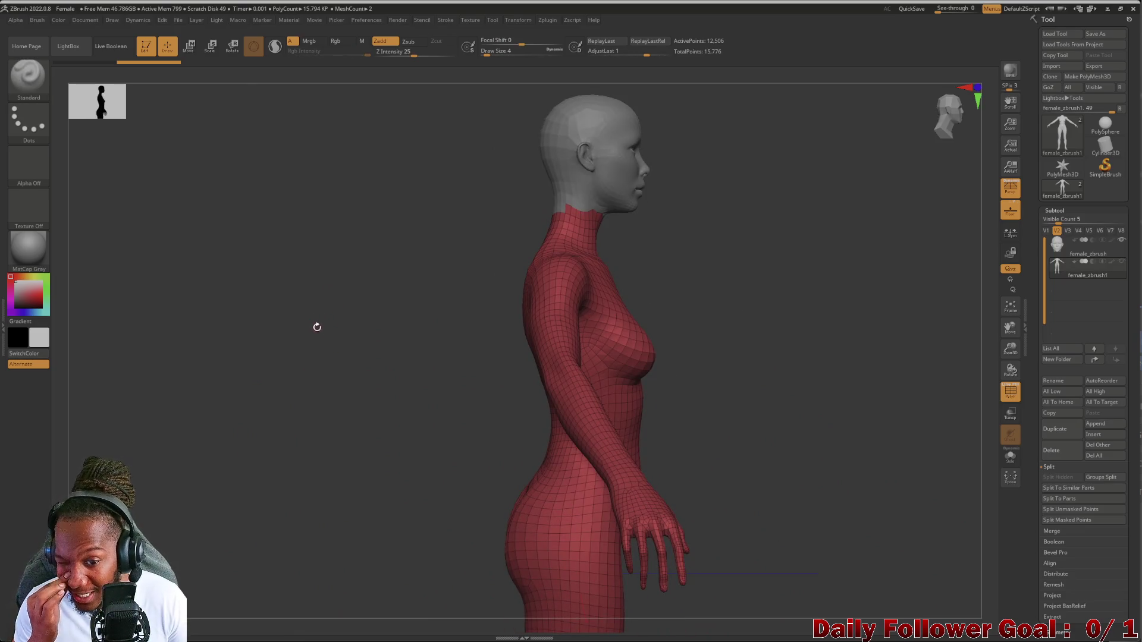
pyautogui.moveTo(288, 390); pyautogui.dragTo(250, 441)
pyautogui.moveTo(355, 474)
pyautogui.keyDown('alt'); pyautogui.mouseDown()
pyautogui.moveTo(328, 514)
pyautogui.moveTo(334, 448)
pyautogui.moveTo(293, 448)
pyautogui.moveTo(316, 451)
pyautogui.moveTo(288, 462)
pyautogui.moveTo(303, 464)
pyautogui.moveTo(236, 450)
pyautogui.moveTo(276, 446)
pyautogui.moveTo(309, 397)
pyautogui.moveTo(306, 434)
pyautogui.moveTo(321, 446)
pyautogui.moveTo(311, 490)
pyautogui.moveTo(313, 434)
pyautogui.moveTo(285, 487)
pyautogui.moveTo(299, 505)
pyautogui.moveTo(323, 499)
pyautogui.moveTo(298, 484)
pyautogui.moveTo(303, 466)
pyautogui.moveTo(292, 480)
pyautogui.moveTo(369, 407)
pyautogui.moveTo(341, 458)
pyautogui.moveTo(357, 395)
pyautogui.mouseUp(); pyautogui.keyUp('alt')
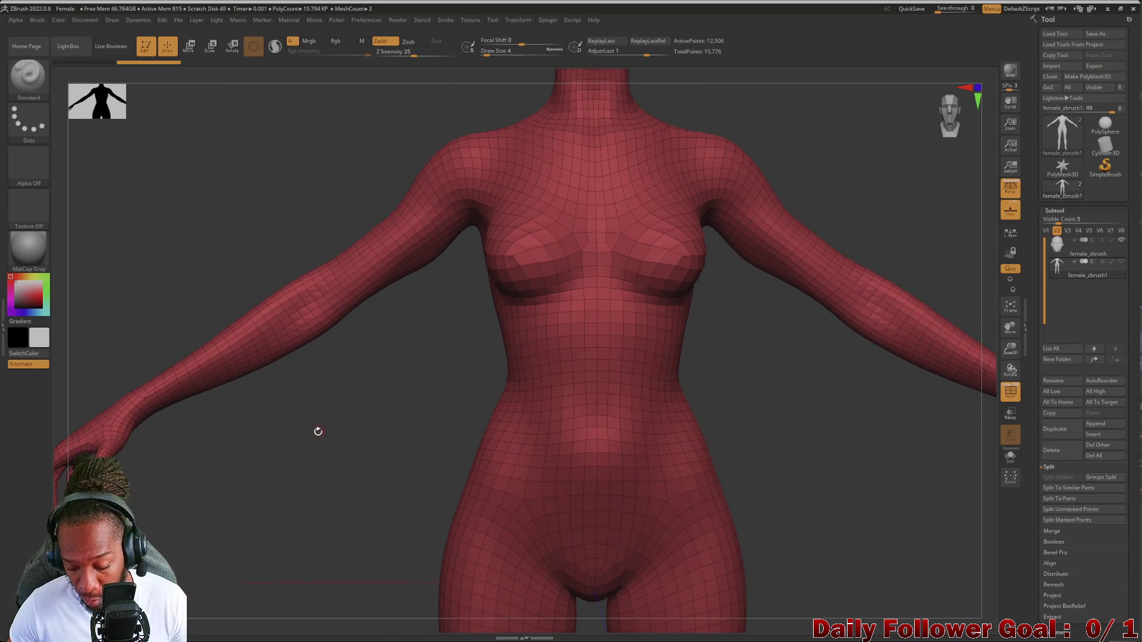
pyautogui.moveTo(293, 412)
pyautogui.mouseDown()
pyautogui.moveTo(402, 455)
pyautogui.moveTo(382, 434)
pyautogui.moveTo(438, 421)
pyautogui.moveTo(530, 208)
pyautogui.mouseUp()
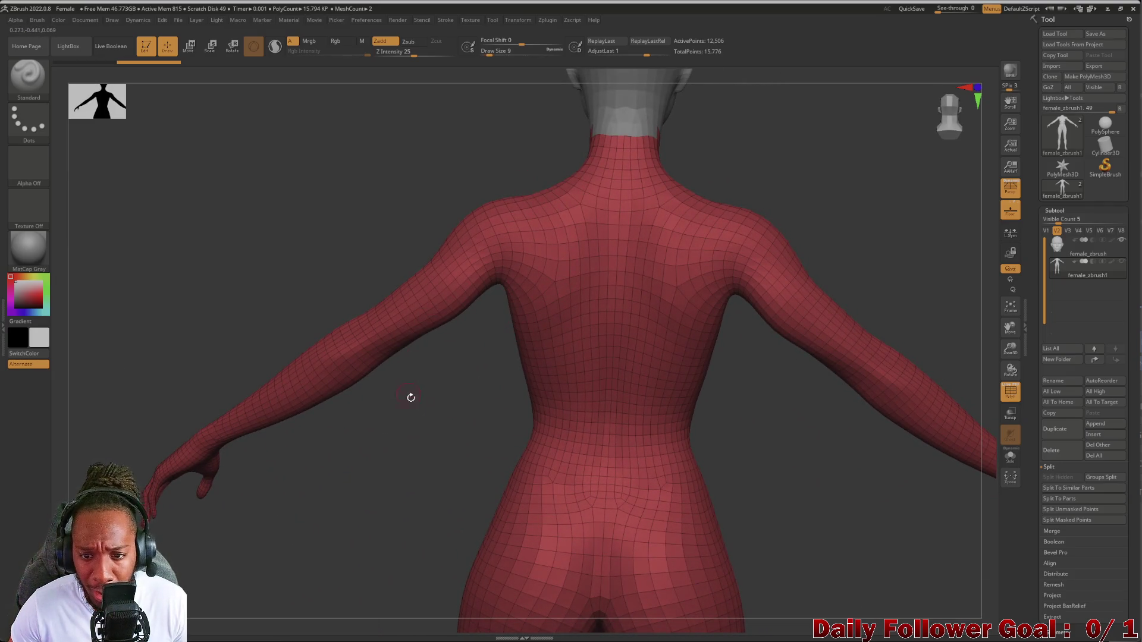
pyautogui.moveTo(410, 398); pyautogui.dragTo(534, 242)
pyautogui.moveTo(389, 446)
pyautogui.mouseDown()
pyautogui.moveTo(357, 482)
pyautogui.moveTo(300, 488)
pyautogui.moveTo(272, 479)
pyautogui.moveTo(238, 436)
pyautogui.moveTo(248, 445)
pyautogui.mouseUp()
pyautogui.moveTo(298, 400)
pyautogui.mouseDown()
pyautogui.moveTo(285, 451)
pyautogui.moveTo(280, 314)
pyautogui.moveTo(524, 275)
pyautogui.mouseUp()
pyautogui.moveTo(255, 333)
pyautogui.mouseDown()
pyautogui.moveTo(260, 359)
pyautogui.moveTo(270, 352)
pyautogui.moveTo(234, 400)
pyautogui.moveTo(309, 420)
pyautogui.moveTo(316, 393)
pyautogui.moveTo(349, 446)
pyautogui.moveTo(374, 428)
pyautogui.moveTo(372, 416)
pyautogui.moveTo(307, 402)
pyautogui.moveTo(332, 438)
pyautogui.moveTo(370, 365)
pyautogui.moveTo(405, 410)
pyautogui.mouseUp()
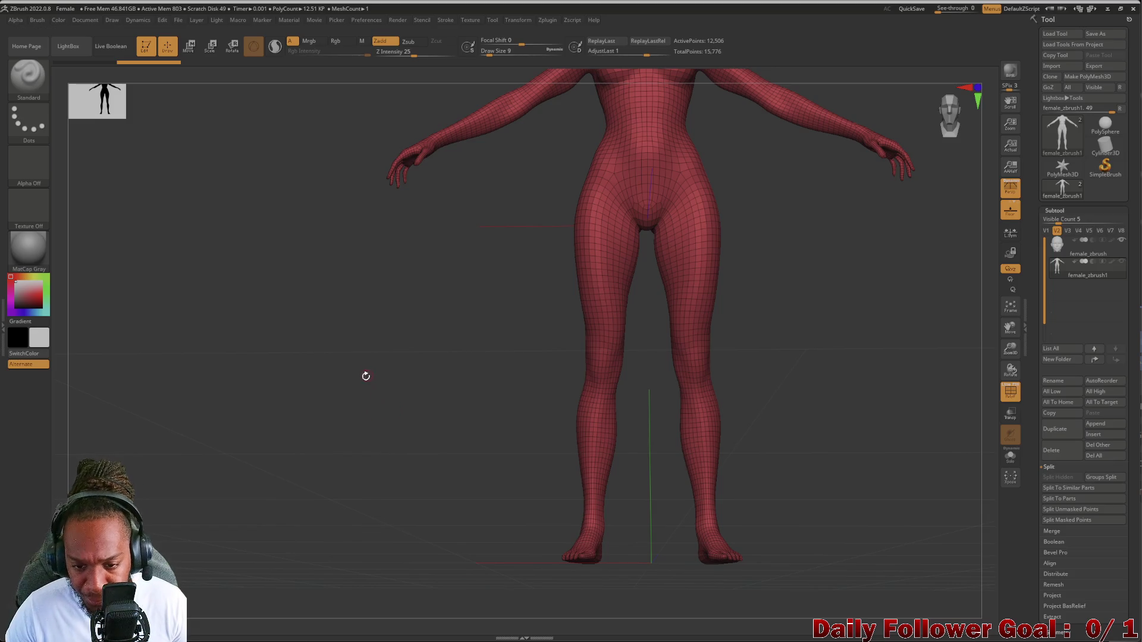
pyautogui.moveTo(415, 392)
pyautogui.mouseDown()
pyautogui.moveTo(415, 336)
pyautogui.moveTo(438, 449)
pyautogui.moveTo(403, 421)
pyautogui.moveTo(387, 440)
pyautogui.moveTo(367, 428)
pyautogui.moveTo(387, 377)
pyautogui.moveTo(374, 523)
pyautogui.mouseUp()
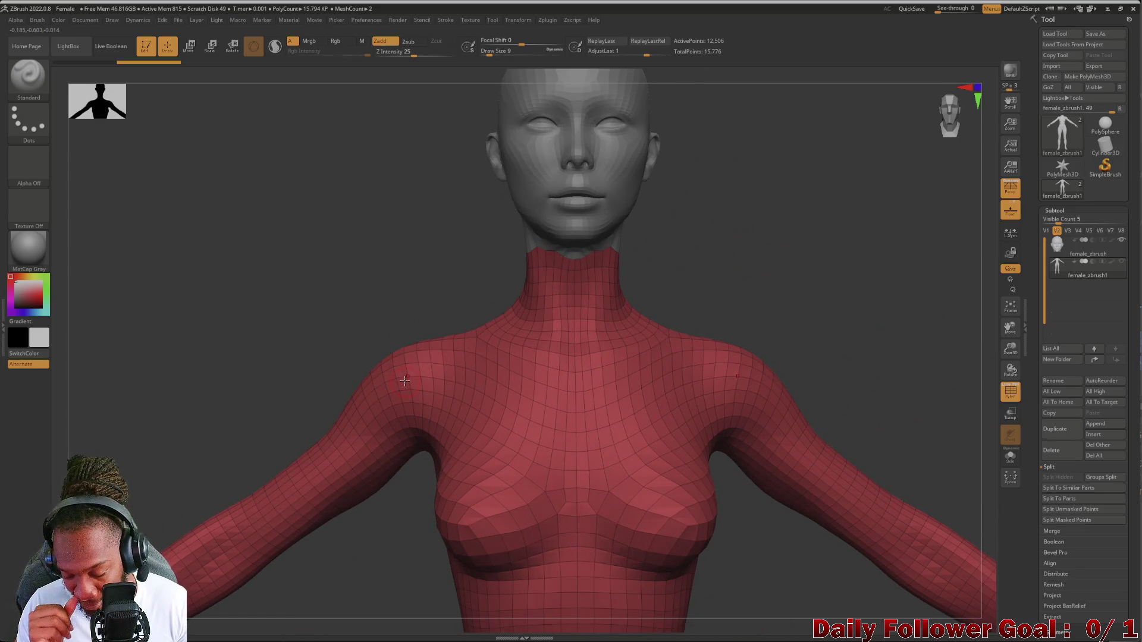
pyautogui.moveTo(330, 300)
pyautogui.mouseDown()
pyautogui.moveTo(364, 301)
pyautogui.moveTo(341, 336)
pyautogui.moveTo(293, 368)
pyautogui.moveTo(324, 258)
pyautogui.moveTo(302, 524)
pyautogui.mouseUp()
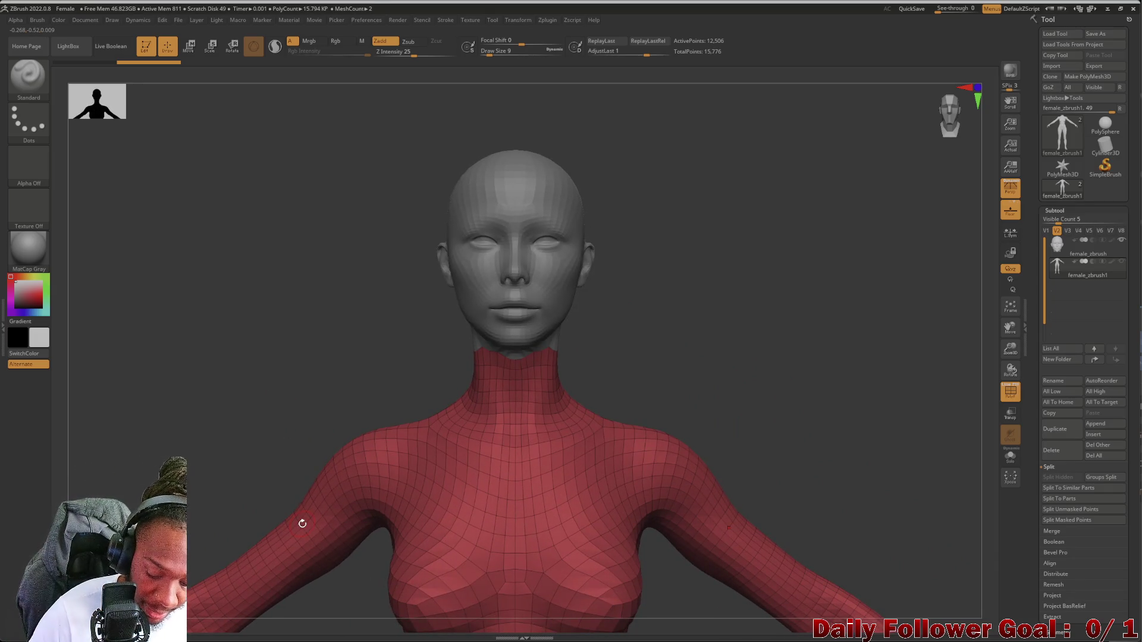
pyautogui.press(',')
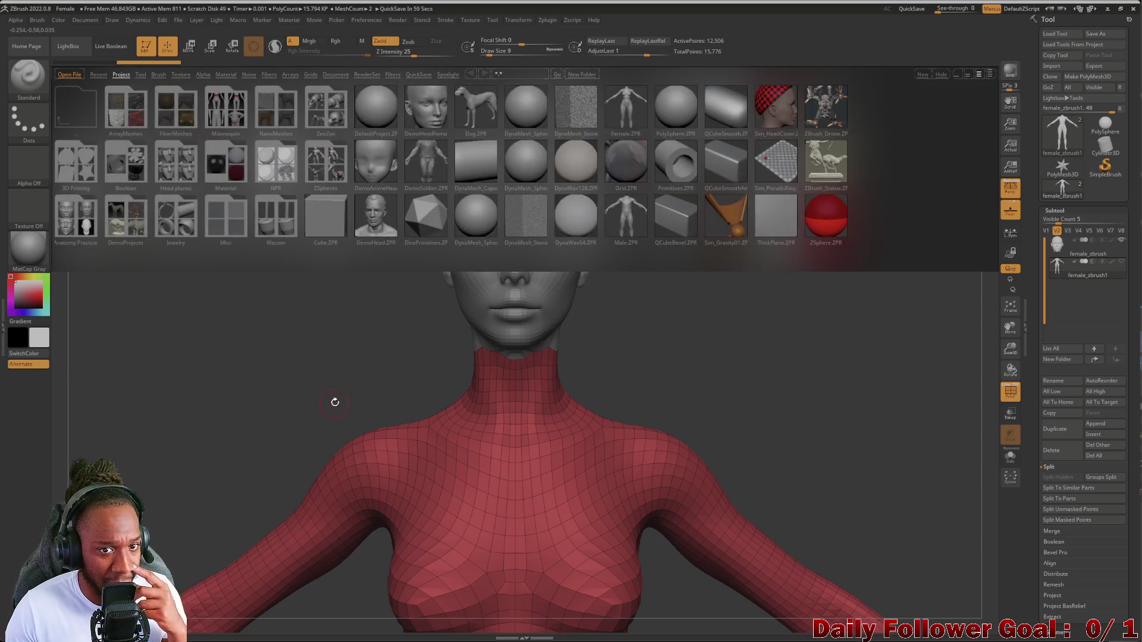
# Open Female.ZPR from LightBox's Project tab and confirm the Closing Project prompt
pyautogui.doubleClick(626, 115)
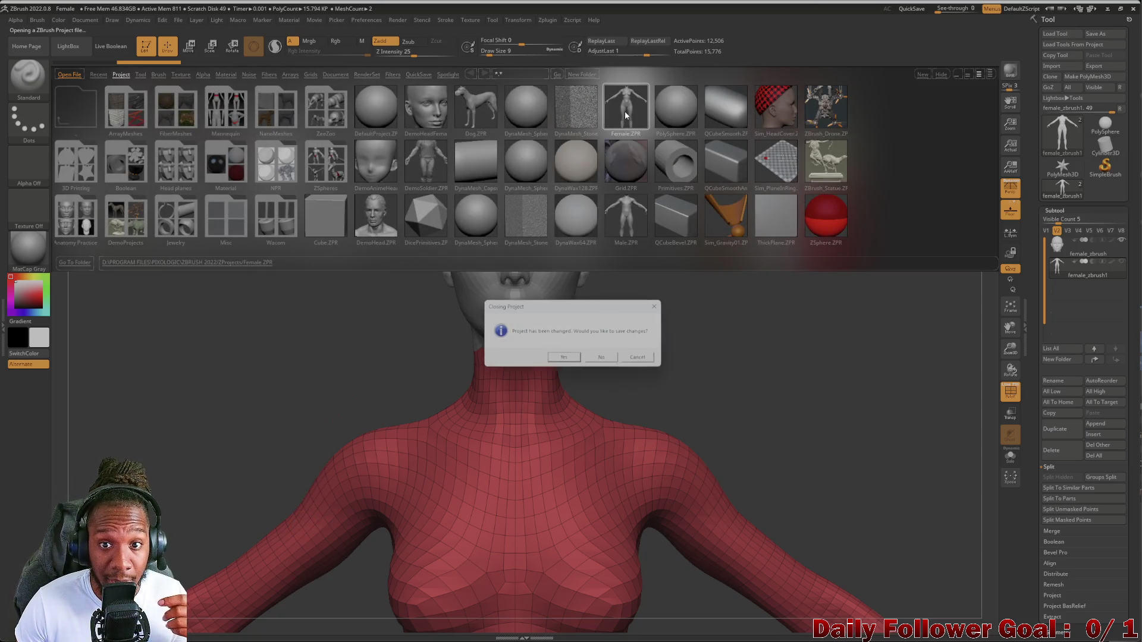
pyautogui.click(600, 356)
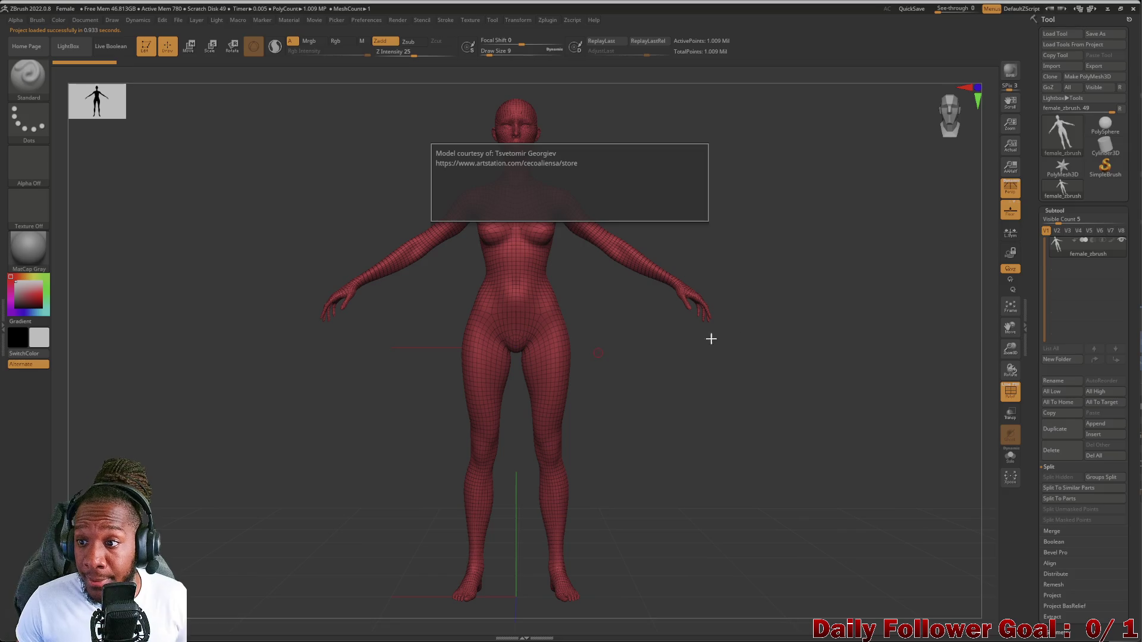
# Collapse the subtool list, turn off PolyF, and drop the SDiv slider to level 1
pyautogui.click(1062, 210)
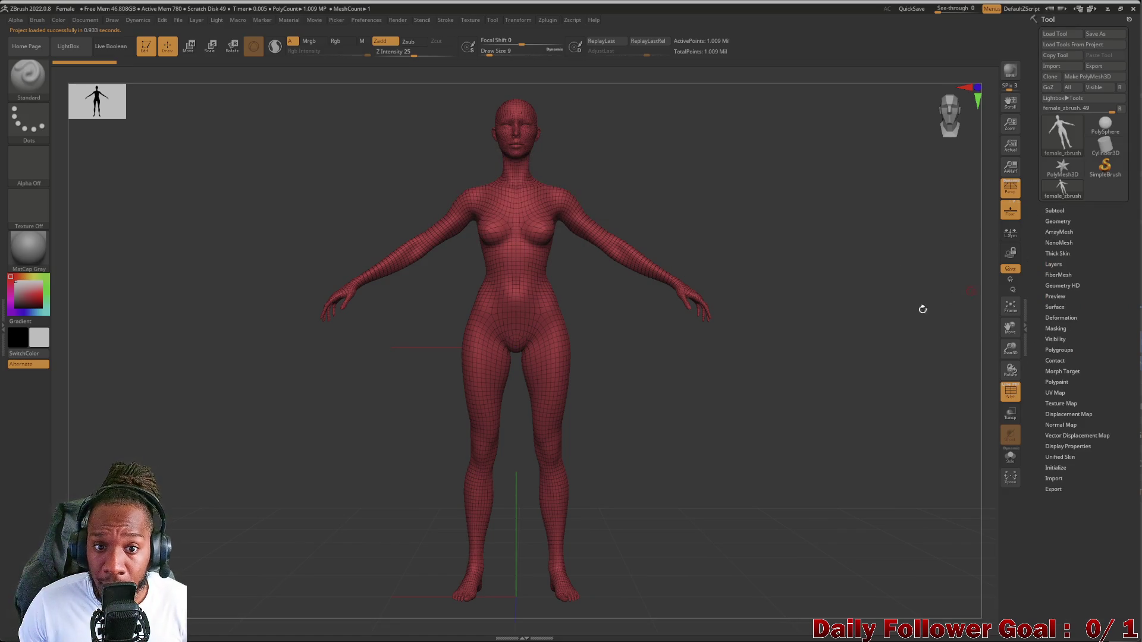
pyautogui.click(1010, 395)
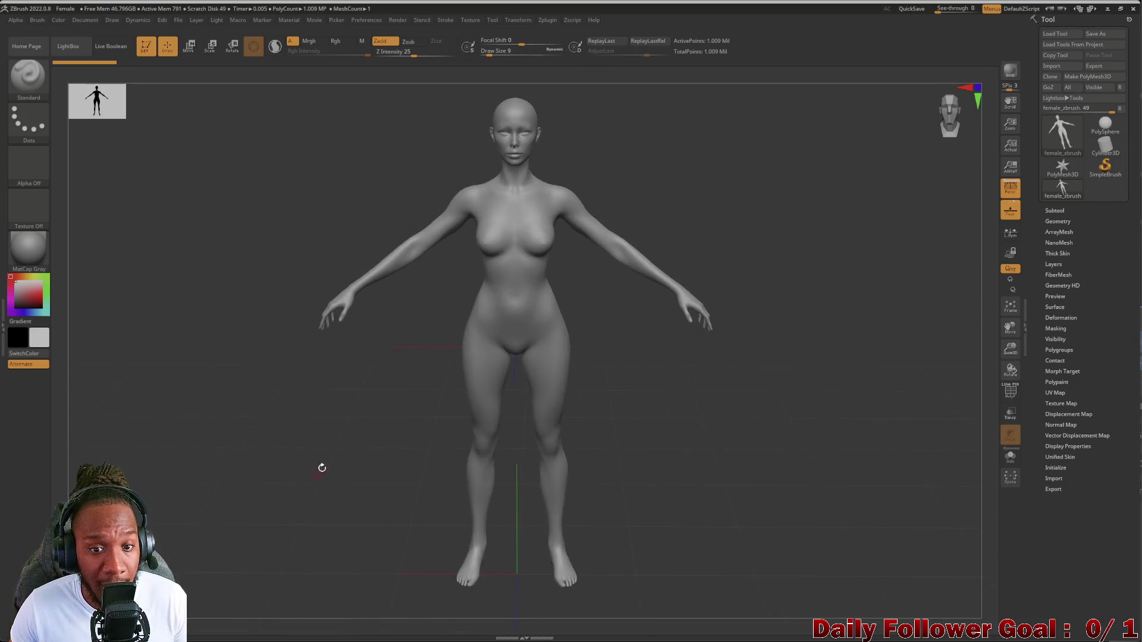
pyautogui.moveTo(380, 413)
pyautogui.keyDown('alt'); pyautogui.mouseDown()
pyautogui.moveTo(356, 463)
pyautogui.moveTo(267, 332)
pyautogui.moveTo(308, 450)
pyautogui.moveTo(269, 367)
pyautogui.mouseUp(); pyautogui.keyUp('alt')
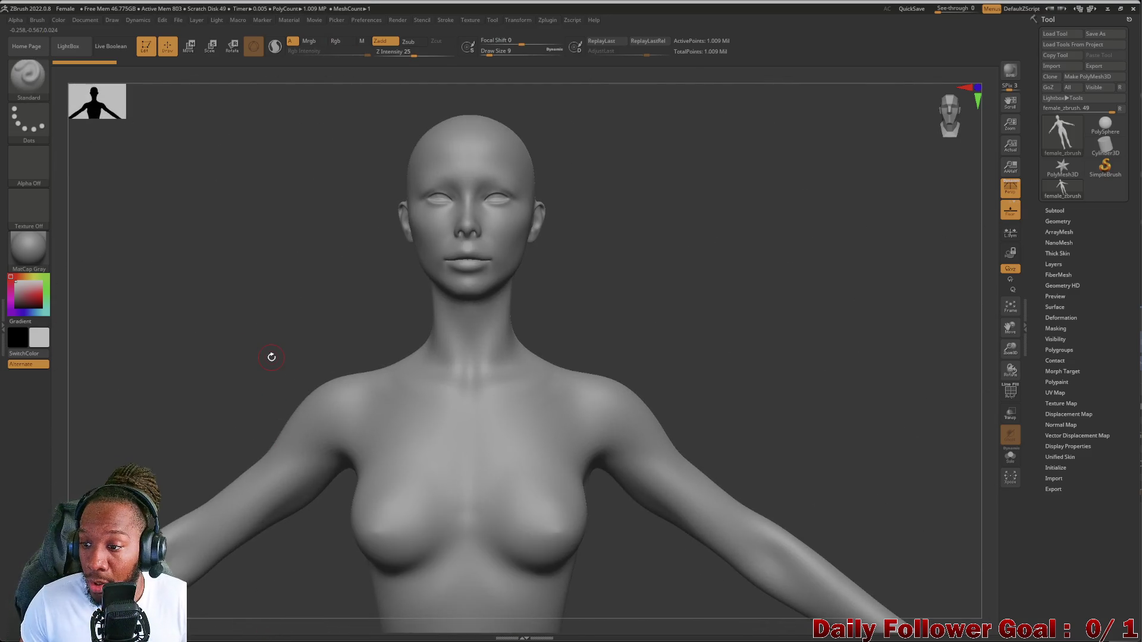
pyautogui.click(1054, 221)
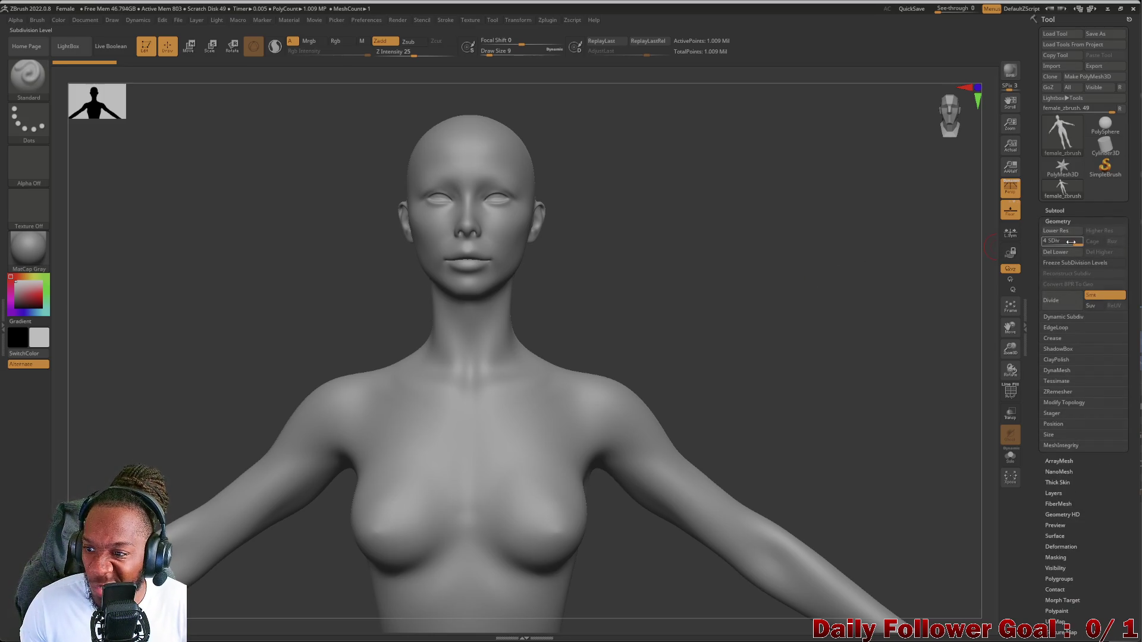
pyautogui.moveTo(1070, 242); pyautogui.dragTo(1045, 242)
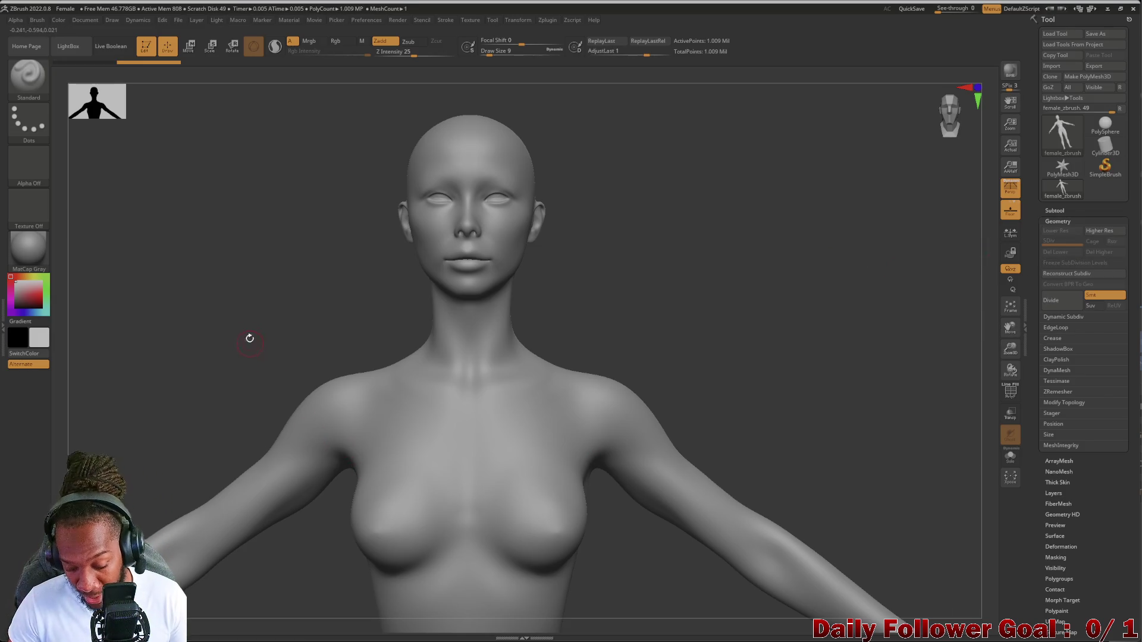
pyautogui.scroll(-5, 193, 406)
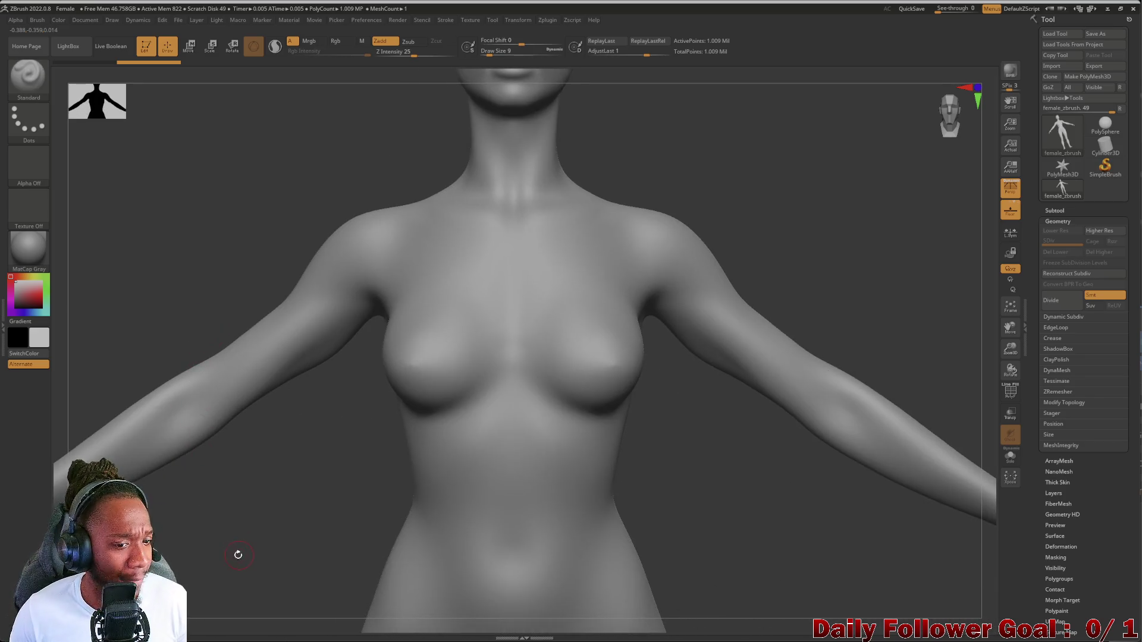
pyautogui.scroll(-5, 238, 554)
pyautogui.moveTo(247, 490)
pyautogui.keyDown('alt'); pyautogui.mouseDown()
pyautogui.moveTo(204, 349)
pyautogui.moveTo(117, 280)
pyautogui.mouseUp(); pyautogui.keyUp('alt')
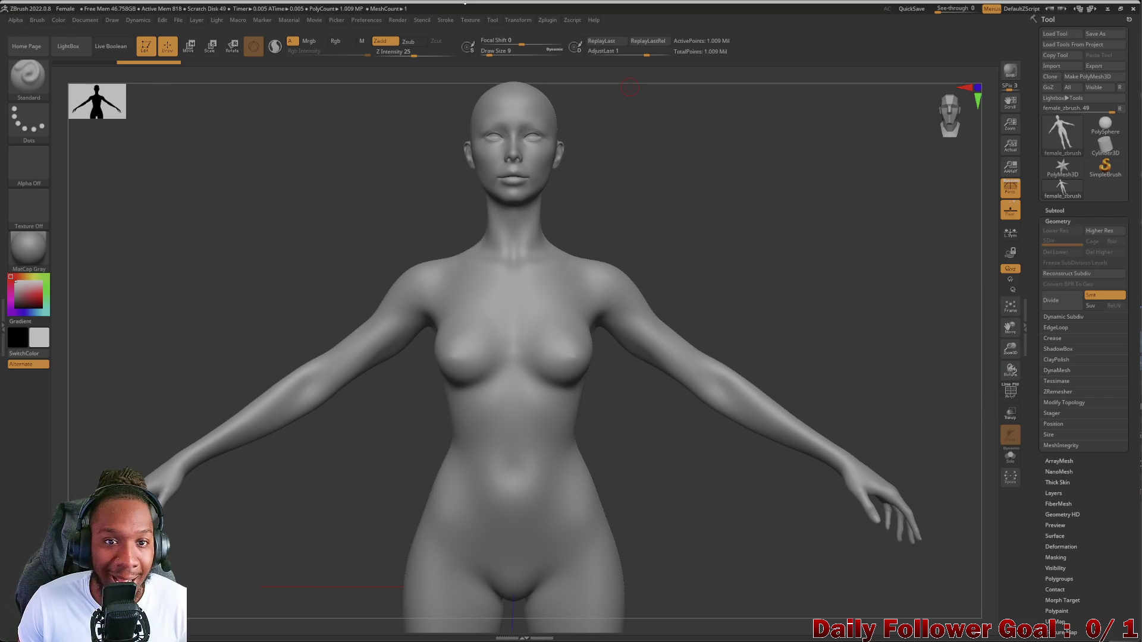
pyautogui.click(547, 21)
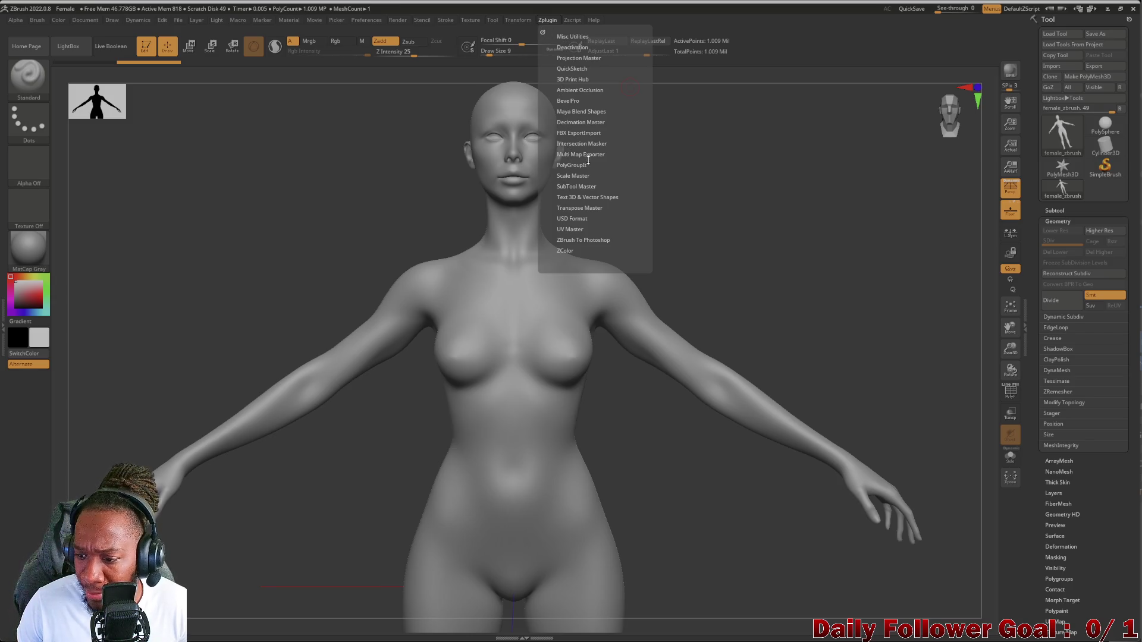
pyautogui.scroll(-3, 1048, 527)
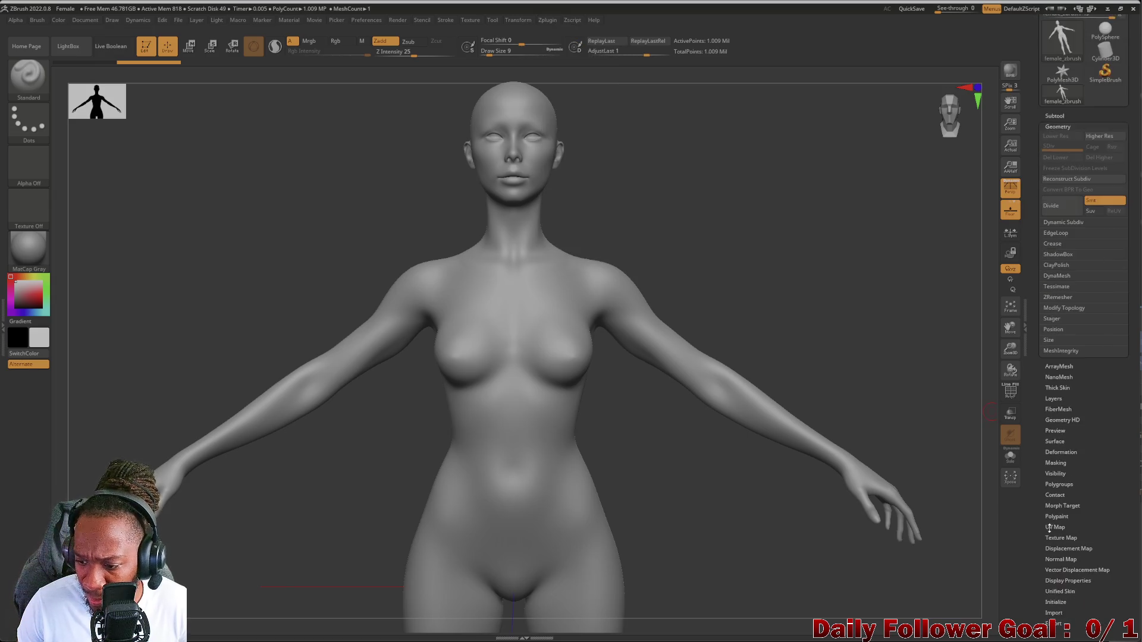
pyautogui.scroll(-1, 1050, 451)
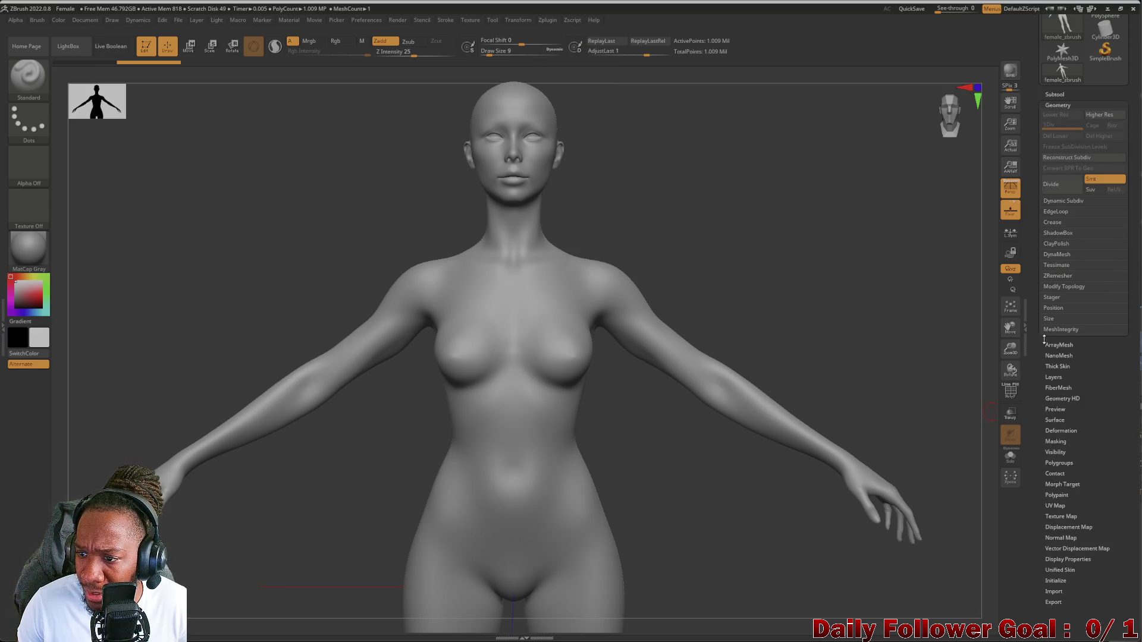
pyautogui.click(1055, 276)
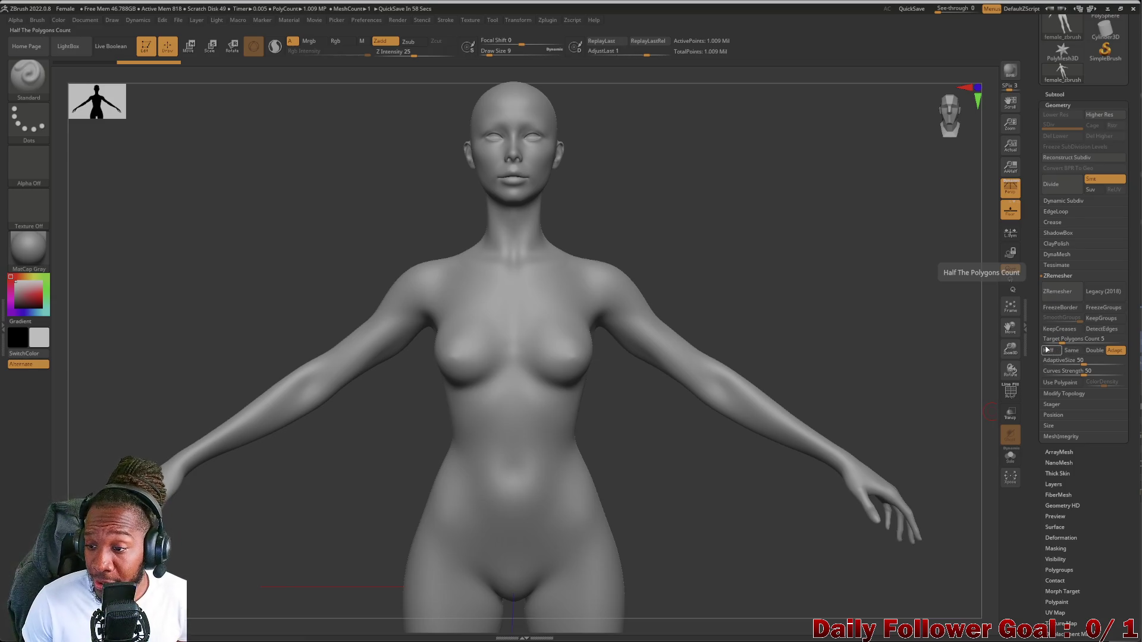
# Enable Adapt instead of Half or Same, set Target Polygons Count to 1, and turn on KeepCreases
pyautogui.click(1047, 350)
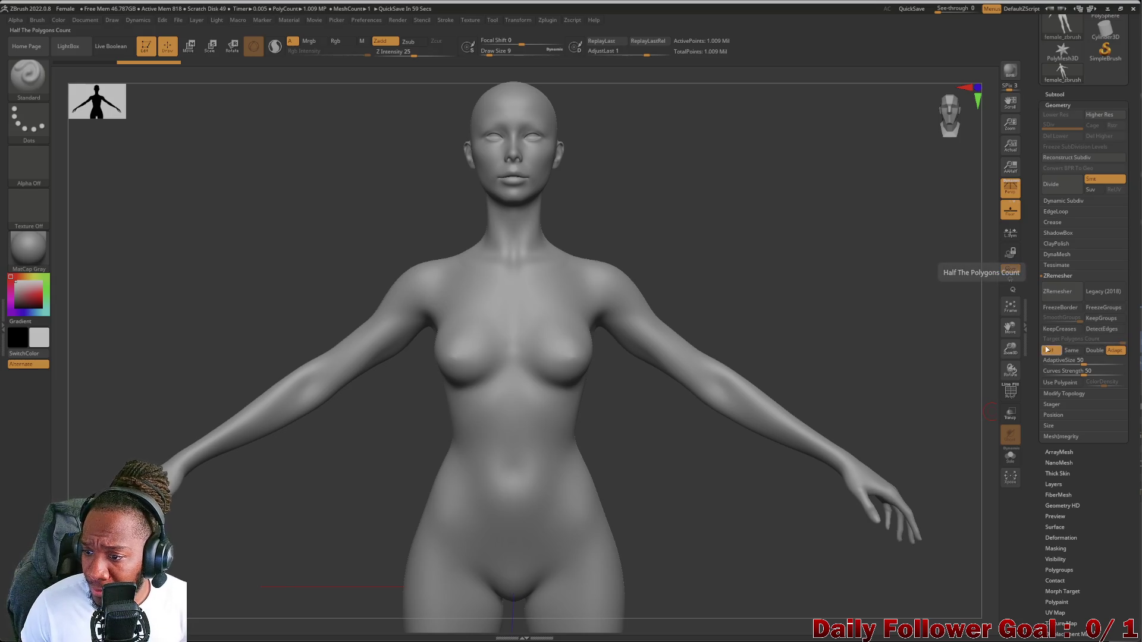
pyautogui.click(1116, 350)
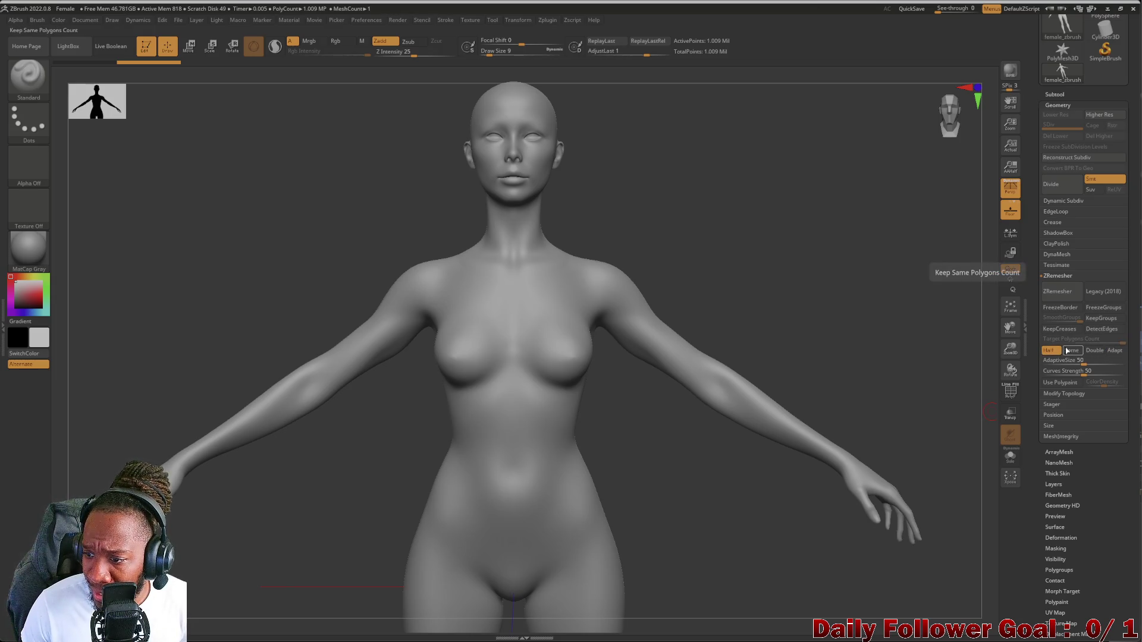
pyautogui.click(1049, 350)
pyautogui.click(1071, 351)
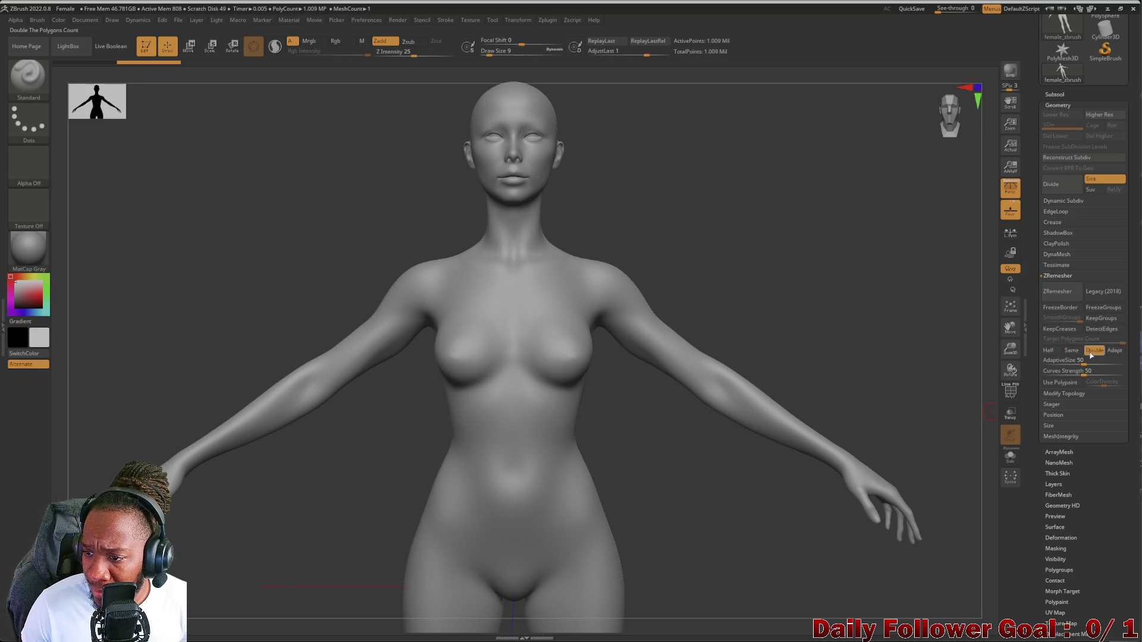
pyautogui.click(1115, 351)
pyautogui.click(1072, 350)
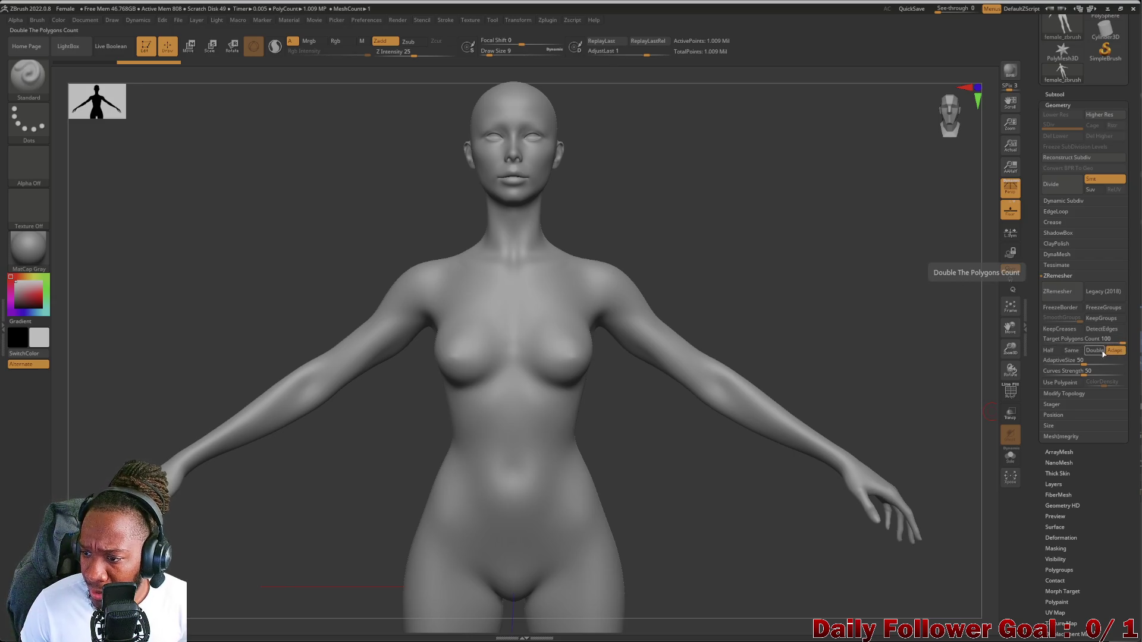
pyautogui.click(1090, 337)
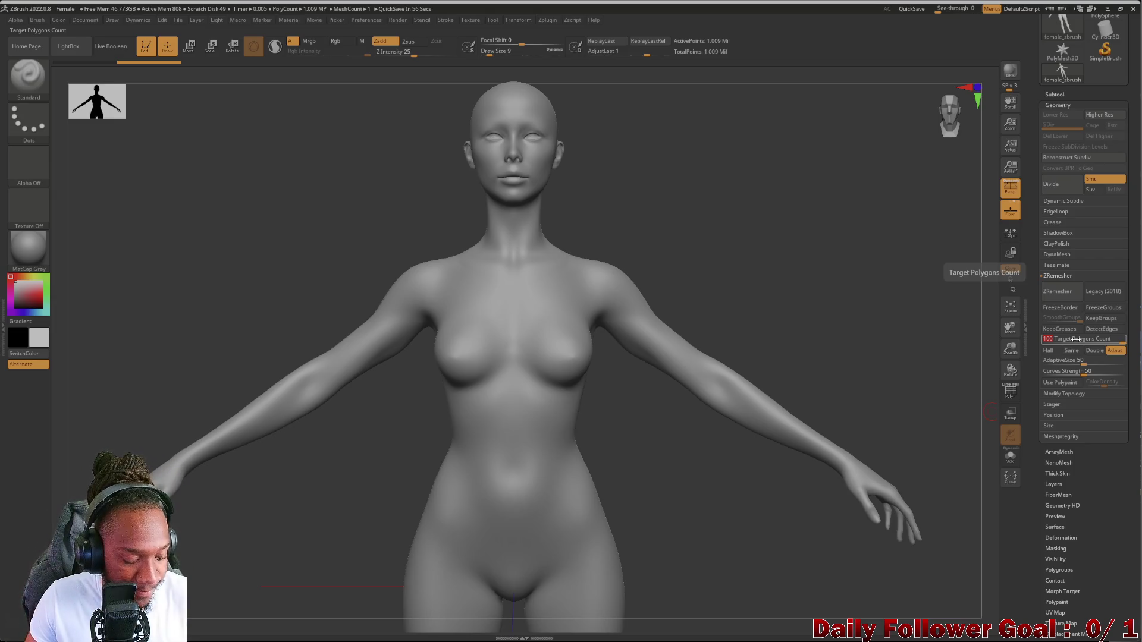
pyautogui.write('1')
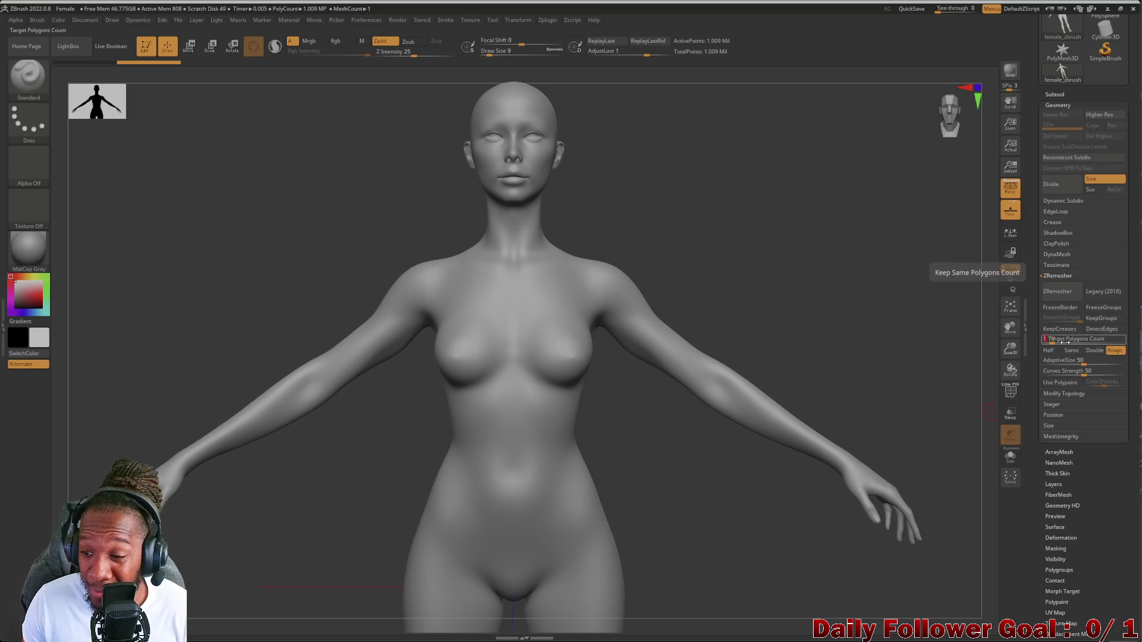
pyautogui.click(1060, 329)
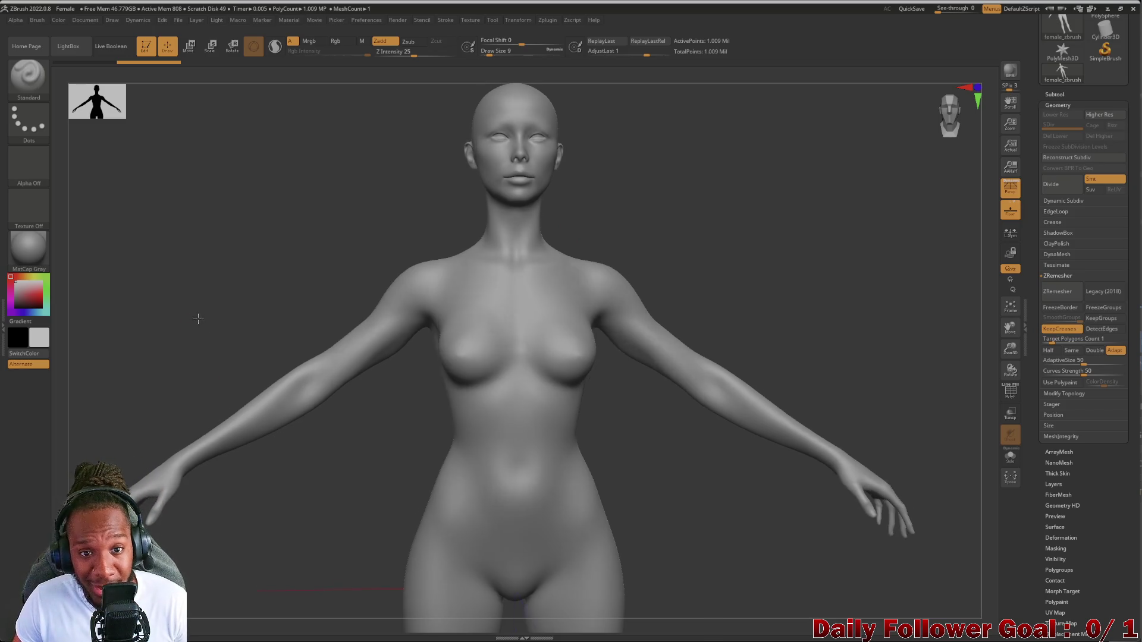
# With PolyF off, ZRemesh the head at target count 1 into a 3,899-point low-poly mesh
pyautogui.moveTo(262, 286)
pyautogui.keyDown('alt'); pyautogui.mouseDown()
pyautogui.moveTo(249, 330)
pyautogui.moveTo(219, 349)
pyautogui.moveTo(204, 240)
pyautogui.moveTo(237, 390)
pyautogui.mouseUp(); pyautogui.keyUp('alt')
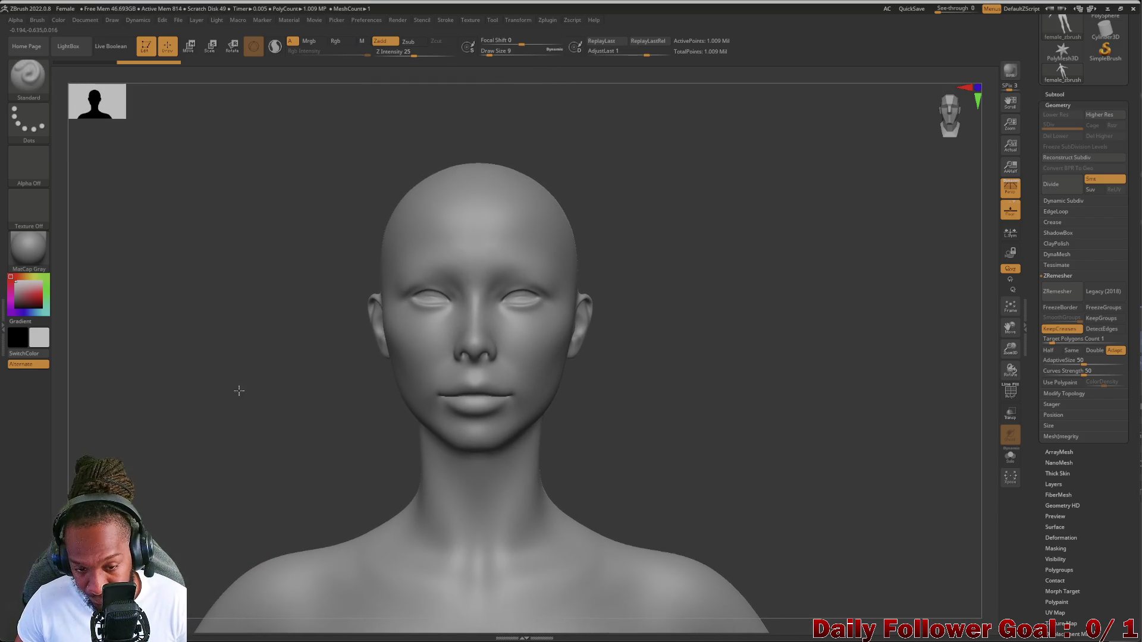
pyautogui.keyDown('alt'); pyautogui.moveTo(237, 390); pyautogui.dragTo(242, 421); pyautogui.keyUp('alt')
pyautogui.keyDown('alt'); pyautogui.moveTo(230, 145); pyautogui.dragTo(230, 502); pyautogui.keyUp('alt')
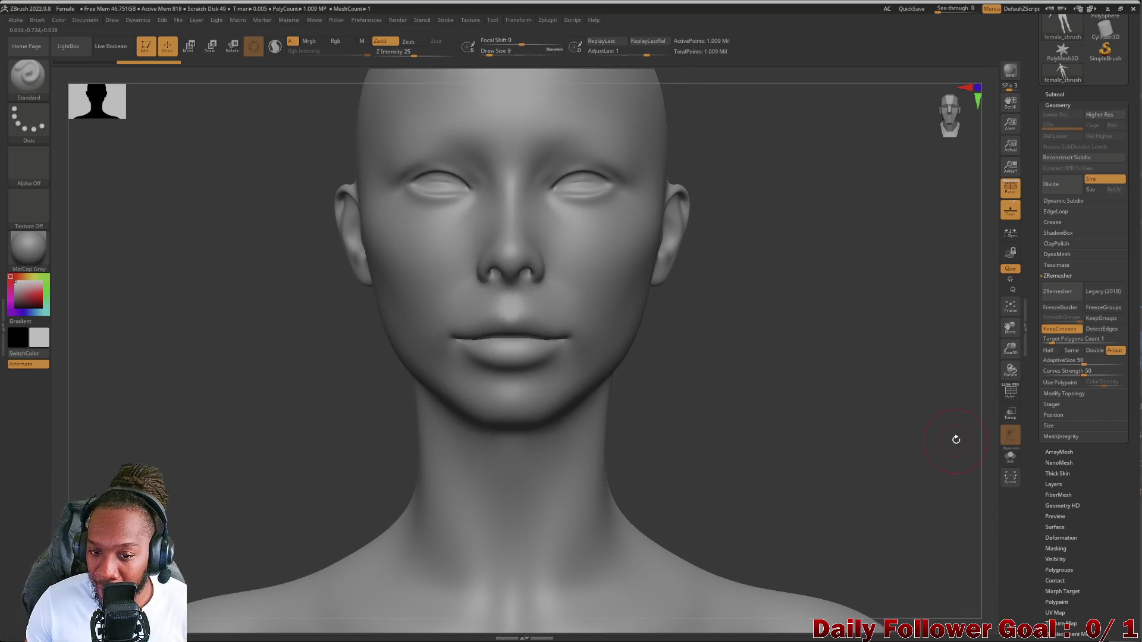
pyautogui.click(1011, 387)
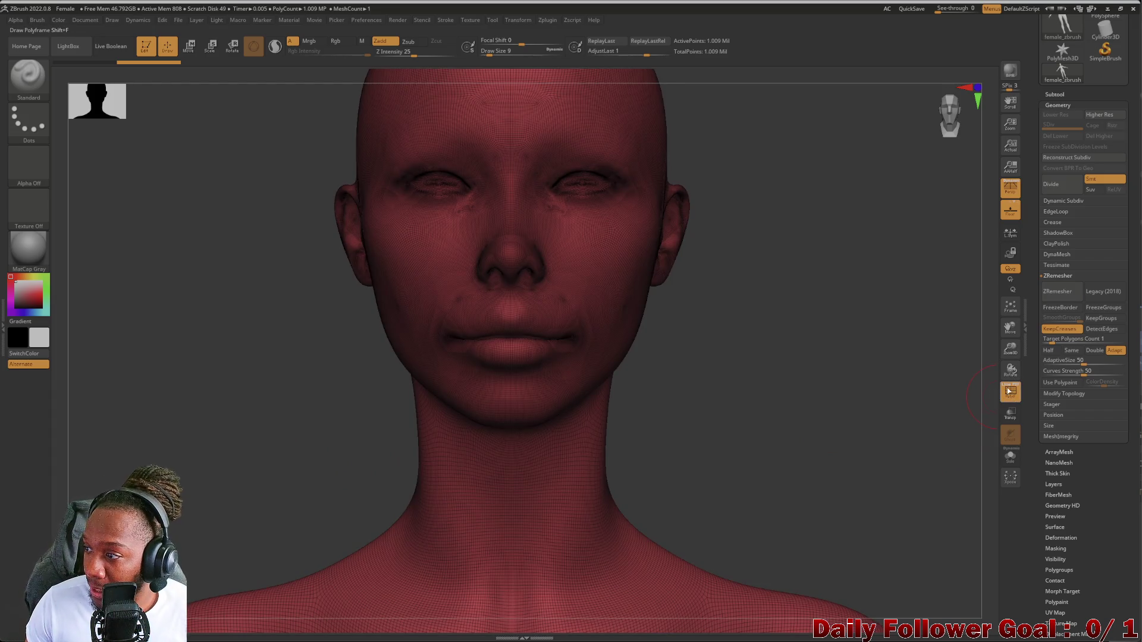
pyautogui.click(1010, 390)
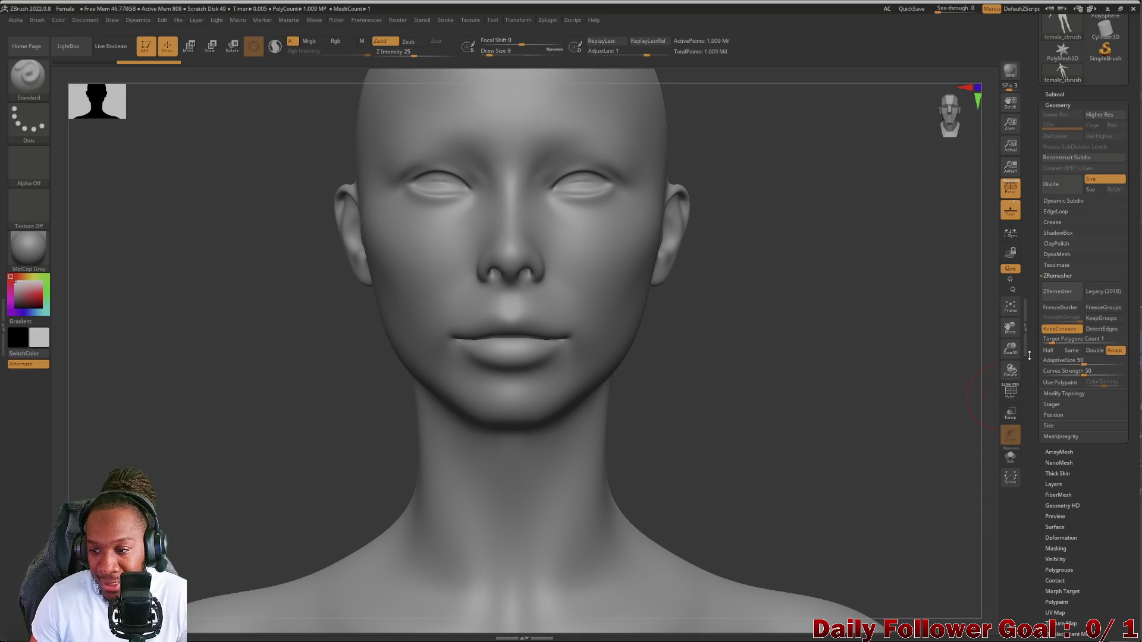
pyautogui.click(1053, 293)
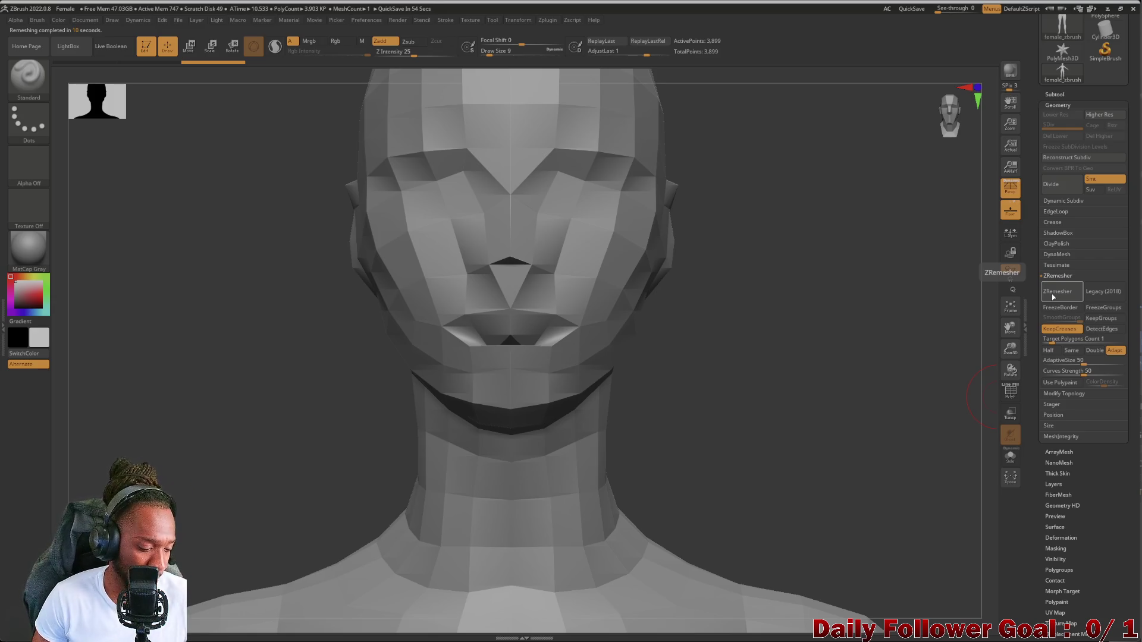
# Undo, remesh the head at Target Polygons Count 2 (5,968 points), then undo back to the smooth head
pyautogui.hotkey('ctrl', 'z')
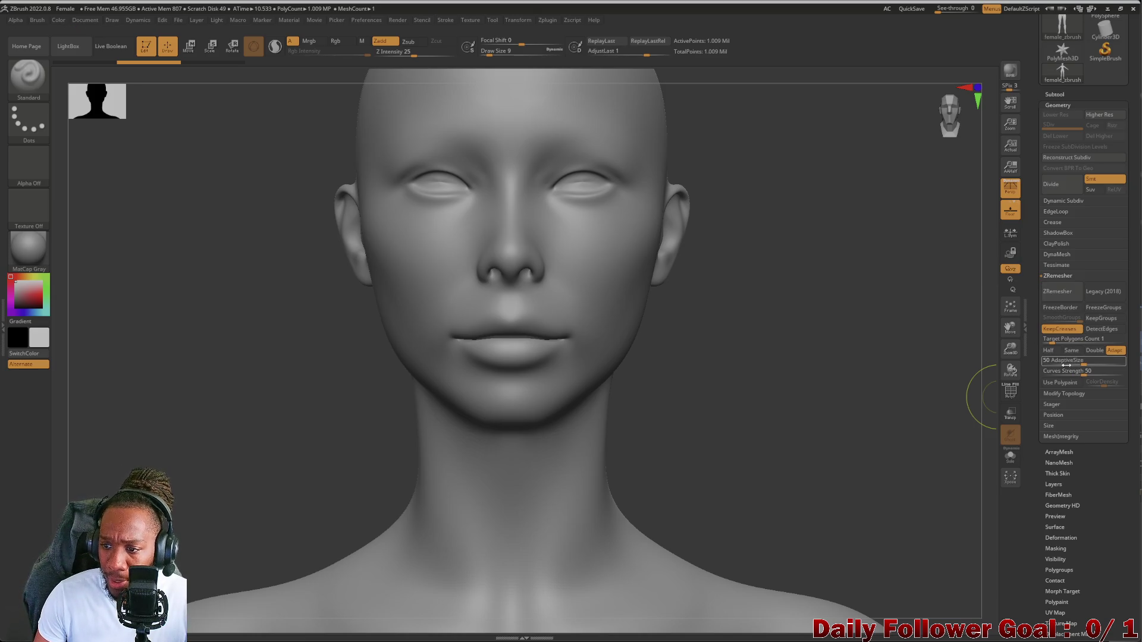
pyautogui.click(1053, 339)
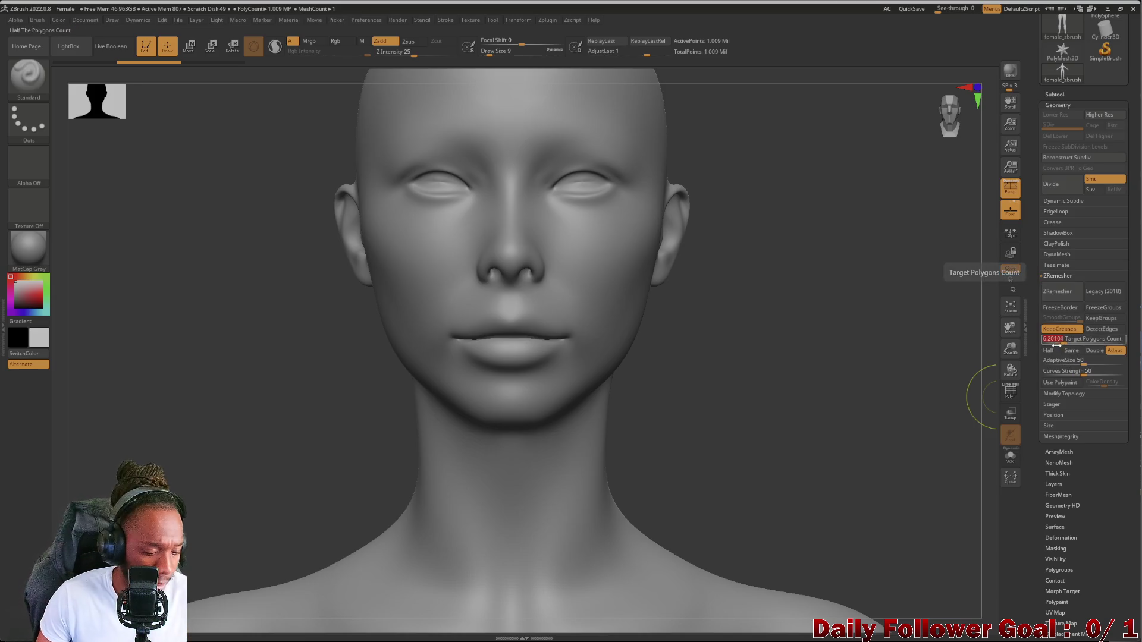
pyautogui.write('2')
pyautogui.press('Return')
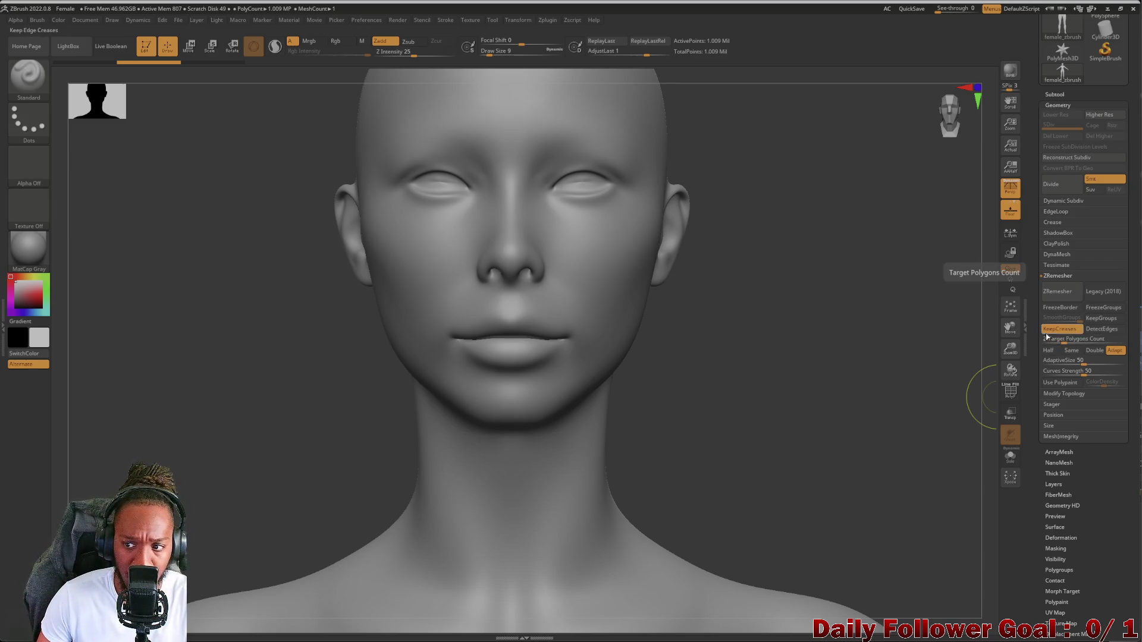
pyautogui.click(1058, 295)
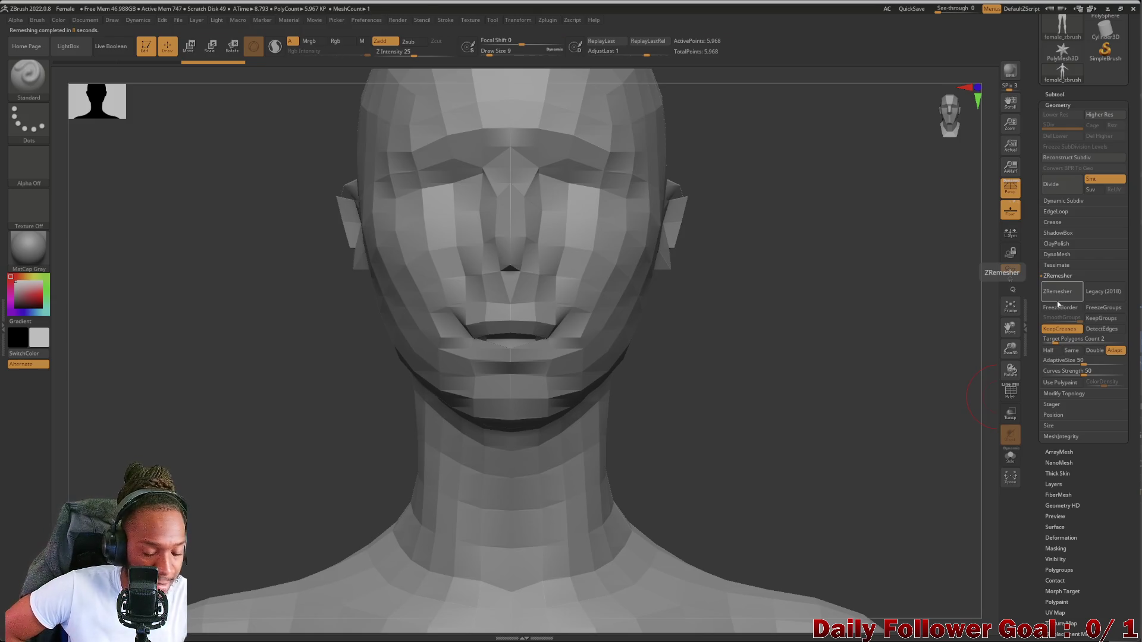
pyautogui.hotkey('ctrl', 'z')
pyautogui.click(1067, 342)
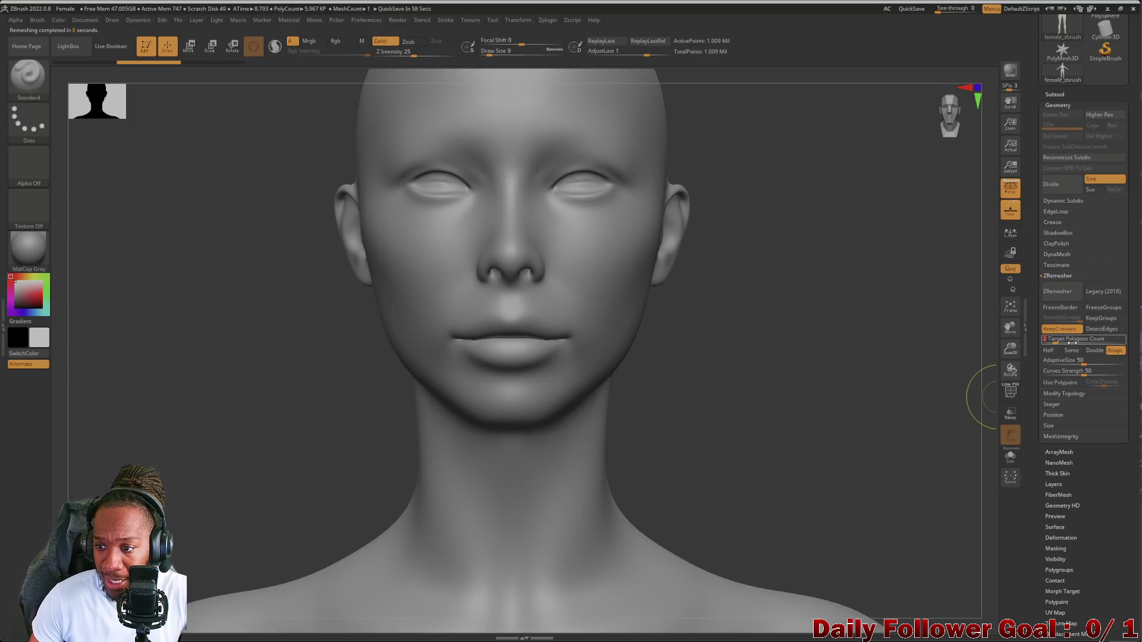
# Remesh the head at Target Polygons Count 5 to compare, then undo
pyautogui.write('5')
pyautogui.press('Return')
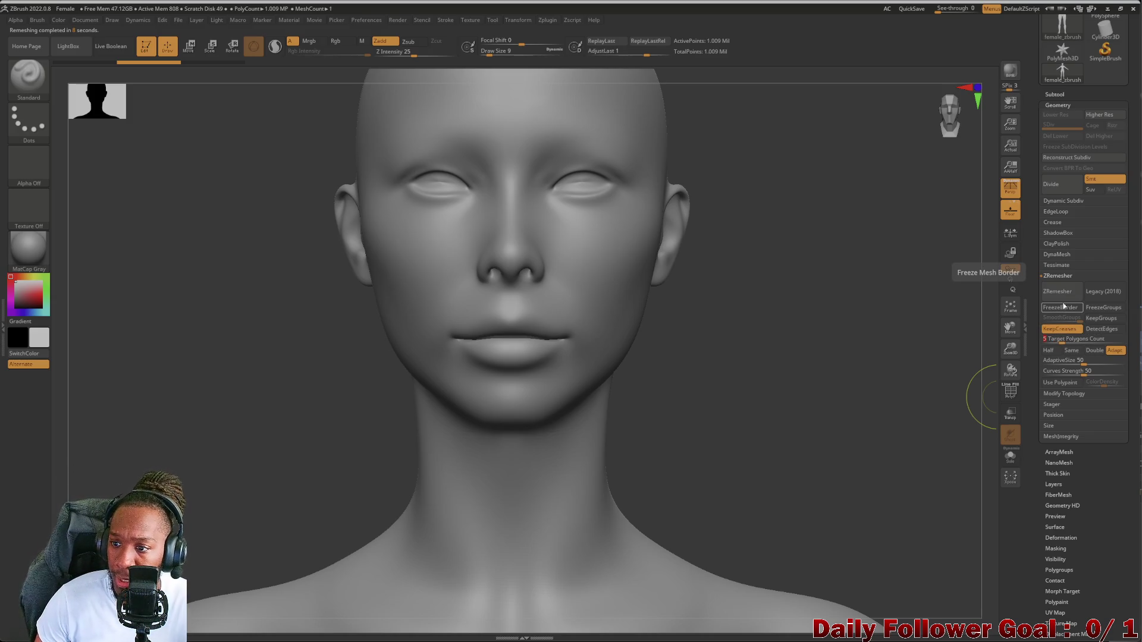
pyautogui.click(1062, 303)
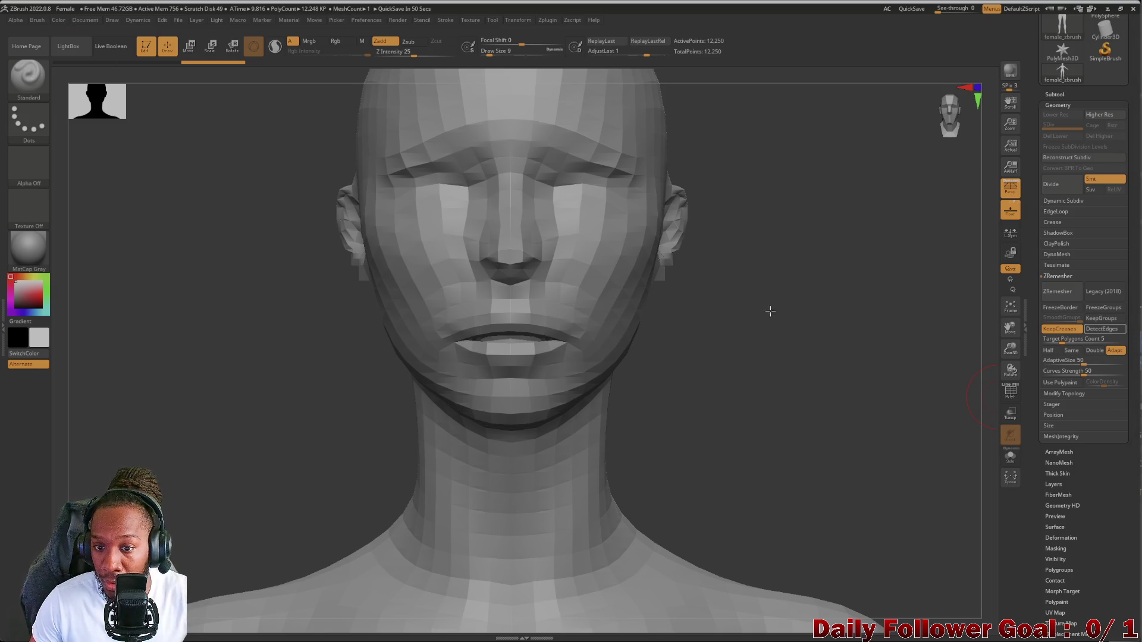
pyautogui.hotkey('ctrl', 'z')
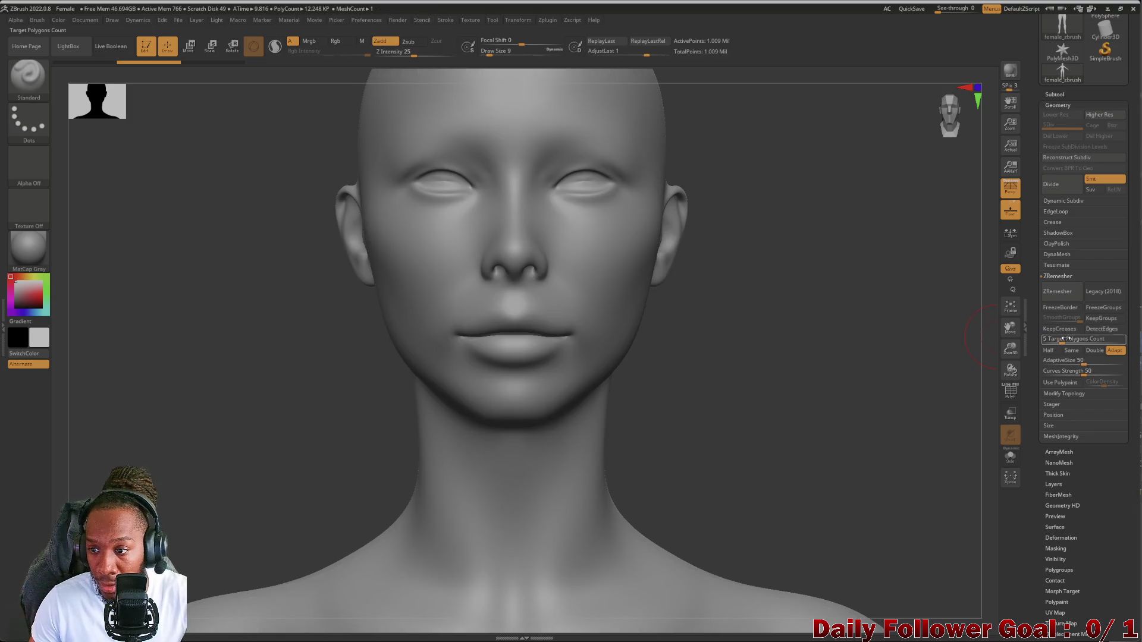
# Try count 6 and undo, then remesh at count 7 for a 16,075-point head
pyautogui.click(1060, 339)
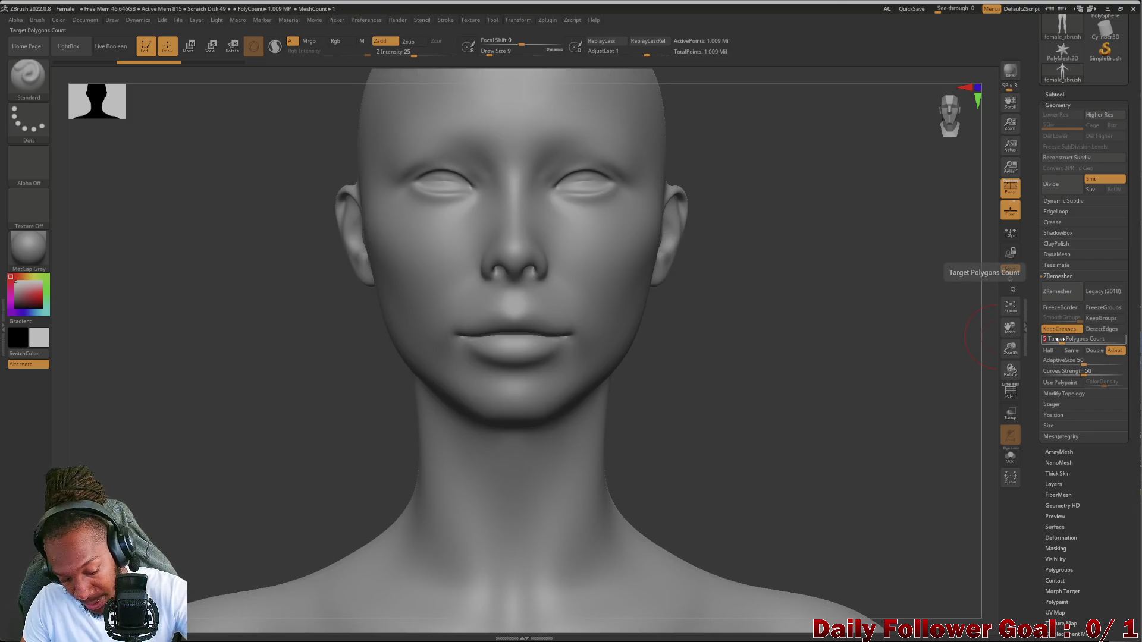
pyautogui.write('6')
pyautogui.press('Return')
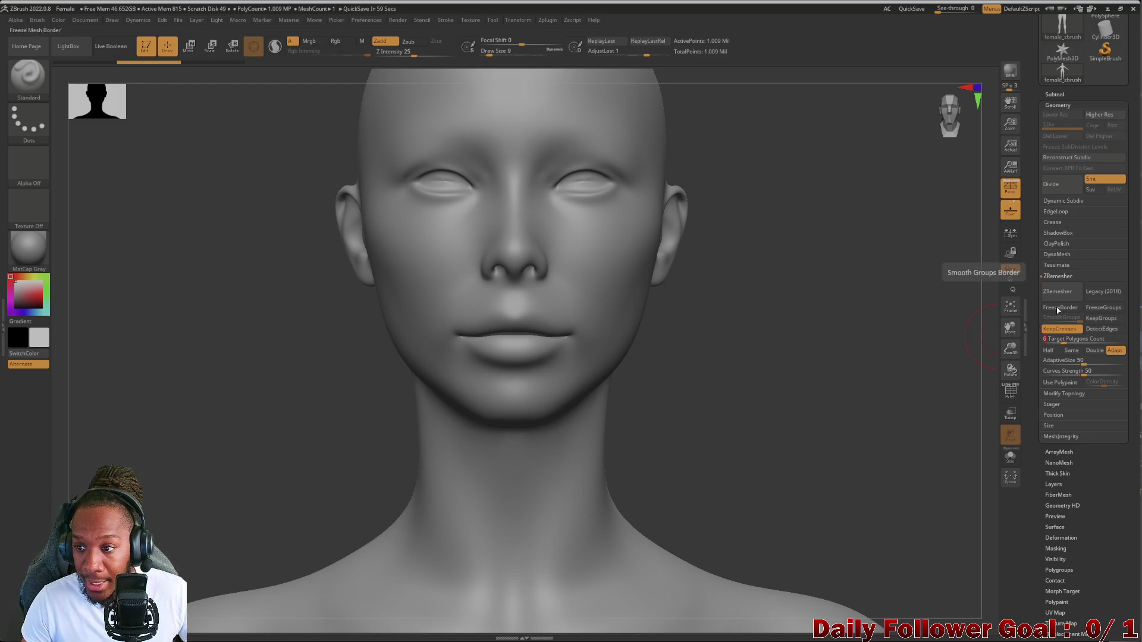
pyautogui.click(1058, 290)
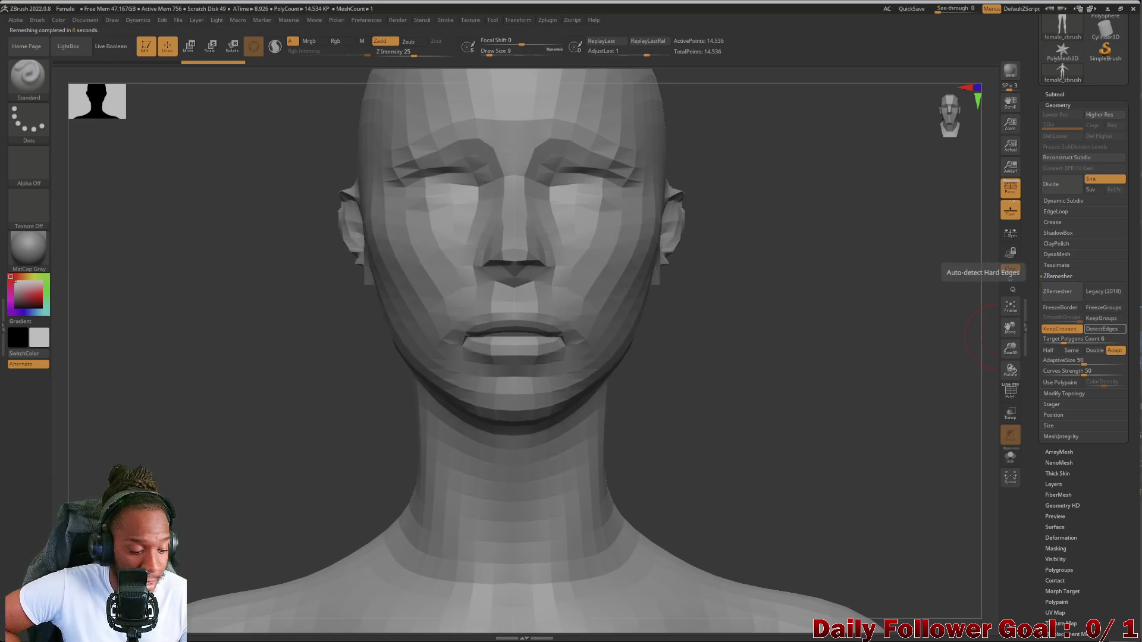
pyautogui.hotkey('ctrl', 'z')
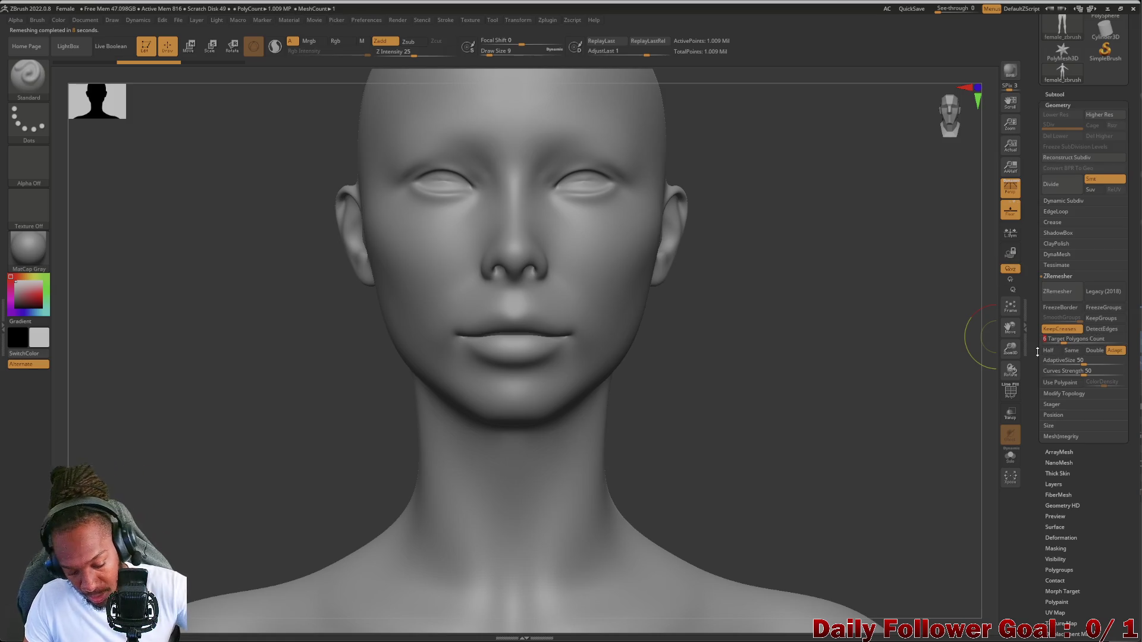
pyautogui.moveTo(1062, 340); pyautogui.dragTo(1064, 340)
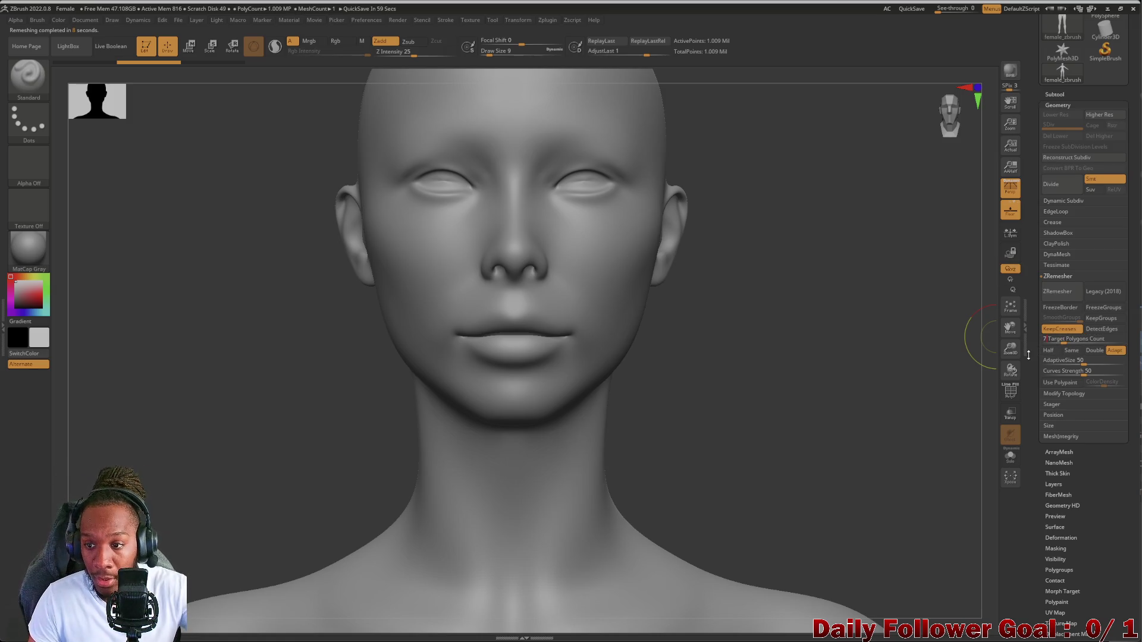
pyautogui.click(1056, 292)
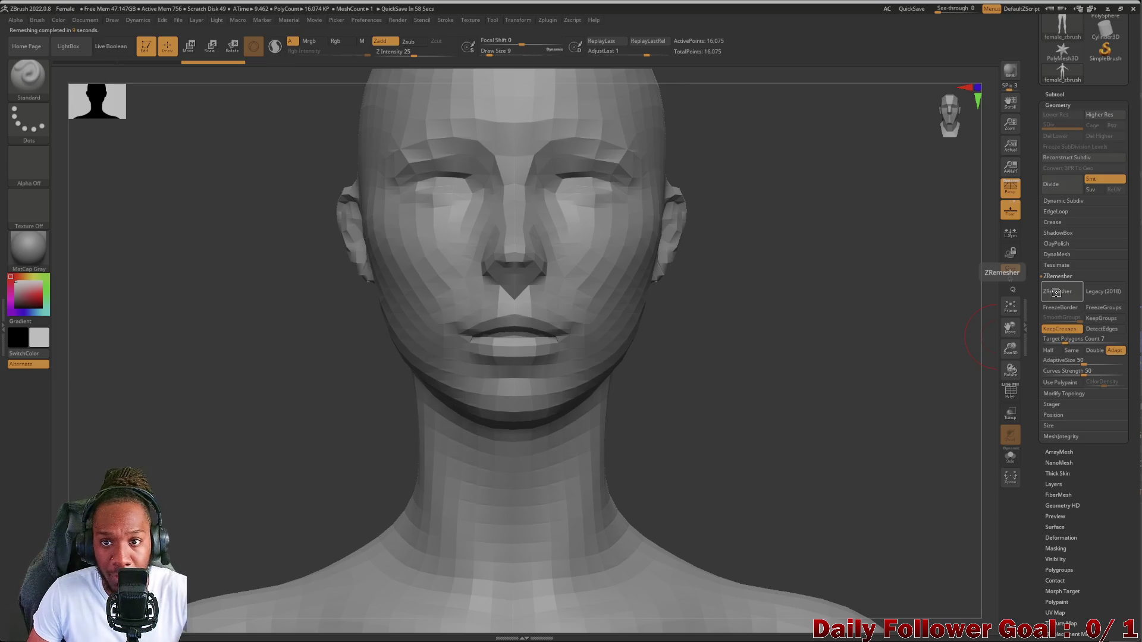
pyautogui.moveTo(197, 455)
pyautogui.mouseDown()
pyautogui.moveTo(186, 438)
pyautogui.moveTo(208, 433)
pyautogui.moveTo(210, 312)
pyautogui.mouseUp()
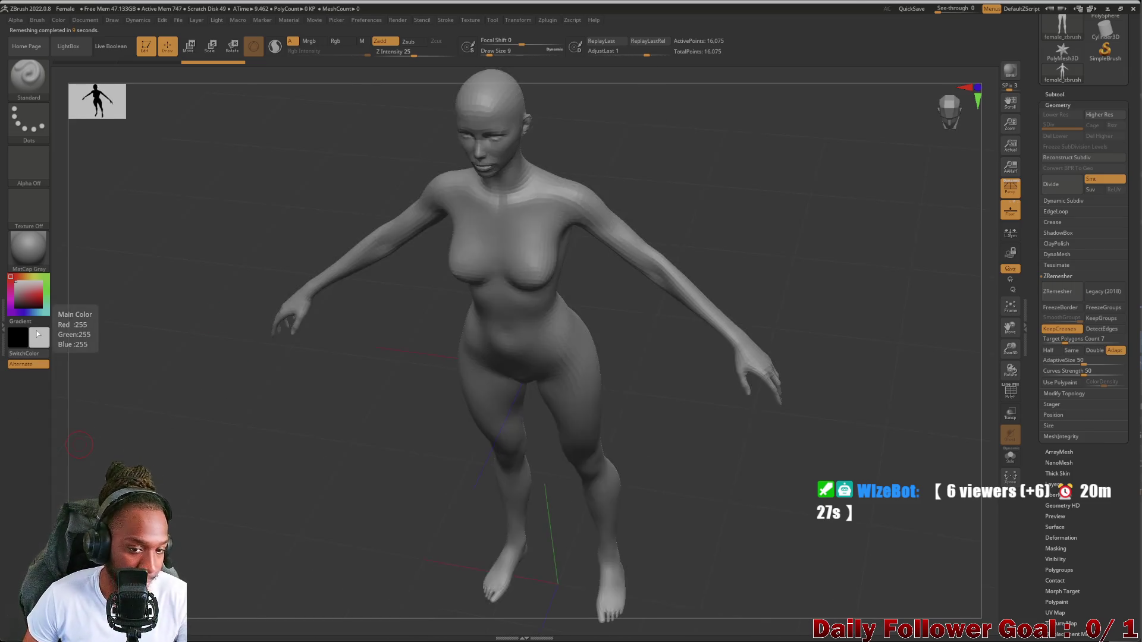
pyautogui.moveTo(204, 540)
pyautogui.mouseDown()
pyautogui.moveTo(242, 438)
pyautogui.moveTo(184, 474)
pyautogui.moveTo(244, 478)
pyautogui.mouseUp()
pyautogui.moveTo(279, 438)
pyautogui.mouseDown()
pyautogui.moveTo(237, 553)
pyautogui.moveTo(228, 497)
pyautogui.moveTo(171, 548)
pyautogui.moveTo(199, 504)
pyautogui.moveTo(257, 257)
pyautogui.mouseUp()
pyautogui.moveTo(206, 521)
pyautogui.keyDown('alt'); pyautogui.mouseDown()
pyautogui.moveTo(225, 521)
pyautogui.moveTo(181, 487)
pyautogui.moveTo(204, 489)
pyautogui.moveTo(233, 463)
pyautogui.moveTo(234, 426)
pyautogui.moveTo(182, 536)
pyautogui.moveTo(72, 506)
pyautogui.moveTo(131, 511)
pyautogui.moveTo(84, 493)
pyautogui.moveTo(142, 452)
pyautogui.moveTo(130, 475)
pyautogui.moveTo(167, 487)
pyautogui.moveTo(178, 476)
pyautogui.moveTo(167, 487)
pyautogui.moveTo(116, 485)
pyautogui.moveTo(272, 481)
pyautogui.moveTo(247, 520)
pyautogui.moveTo(273, 578)
pyautogui.moveTo(198, 549)
pyautogui.mouseUp(); pyautogui.keyUp('alt')
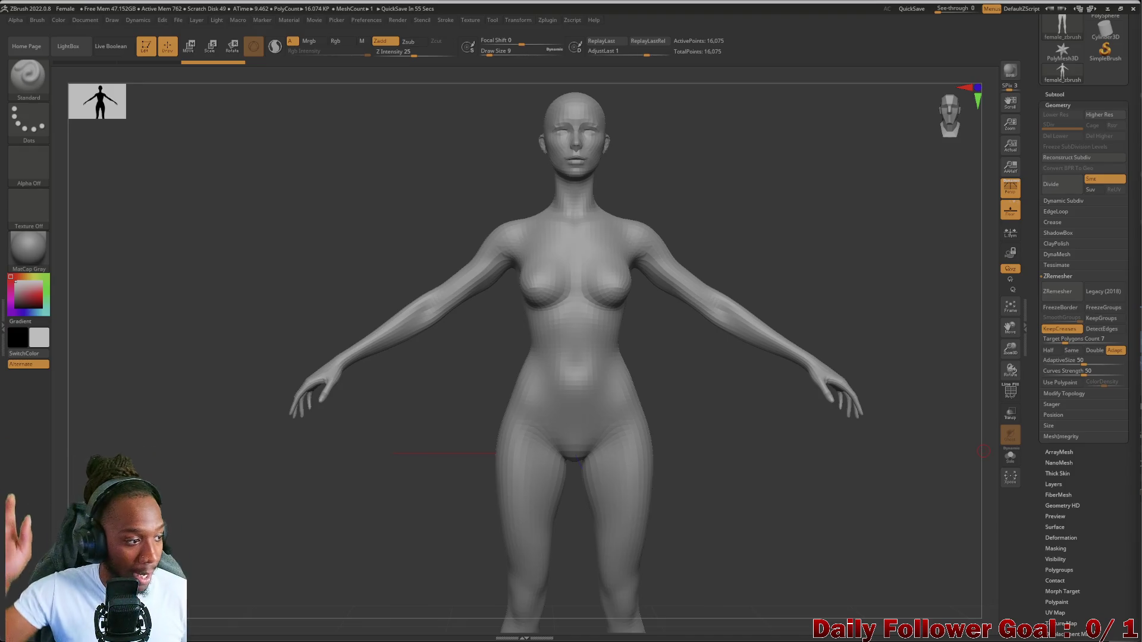
pyautogui.moveTo(312, 468)
pyautogui.mouseDown()
pyautogui.moveTo(311, 484)
pyautogui.moveTo(339, 494)
pyautogui.mouseUp()
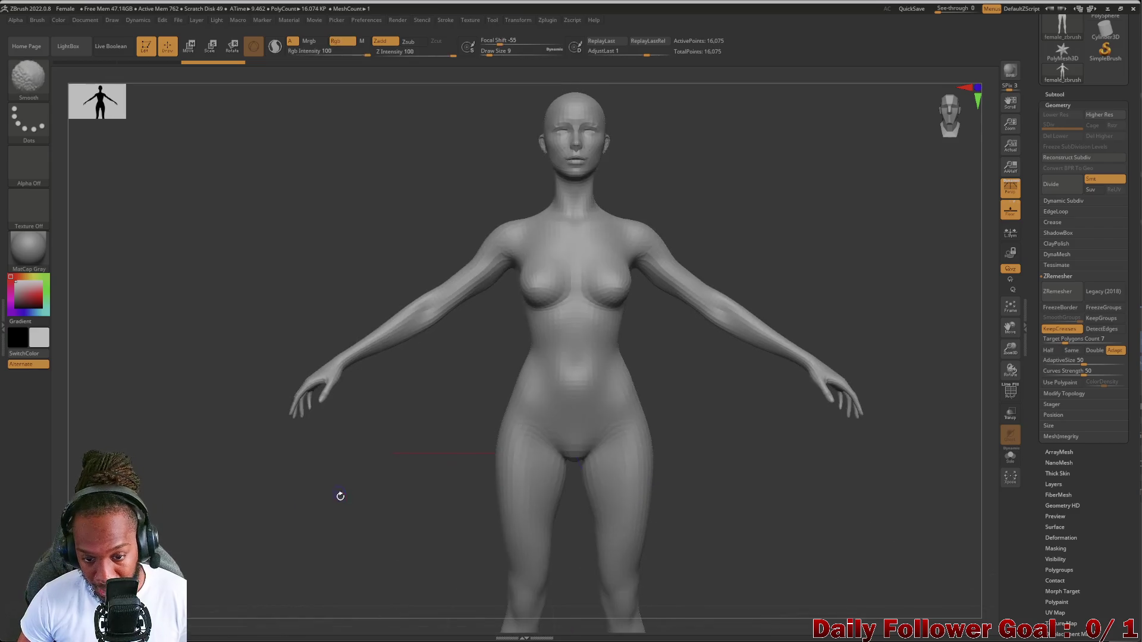
pyautogui.moveTo(352, 449)
pyautogui.mouseDown()
pyautogui.moveTo(363, 451)
pyautogui.moveTo(333, 515)
pyautogui.moveTo(288, 580)
pyautogui.moveTo(298, 591)
pyautogui.mouseUp()
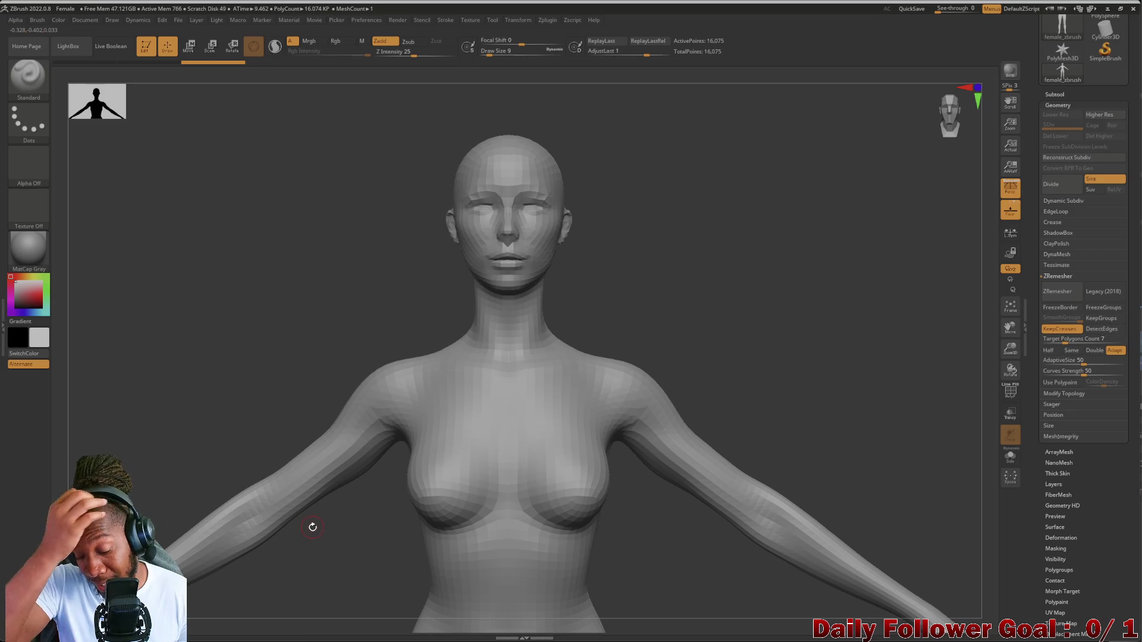
pyautogui.moveTo(227, 353); pyautogui.dragTo(236, 385)
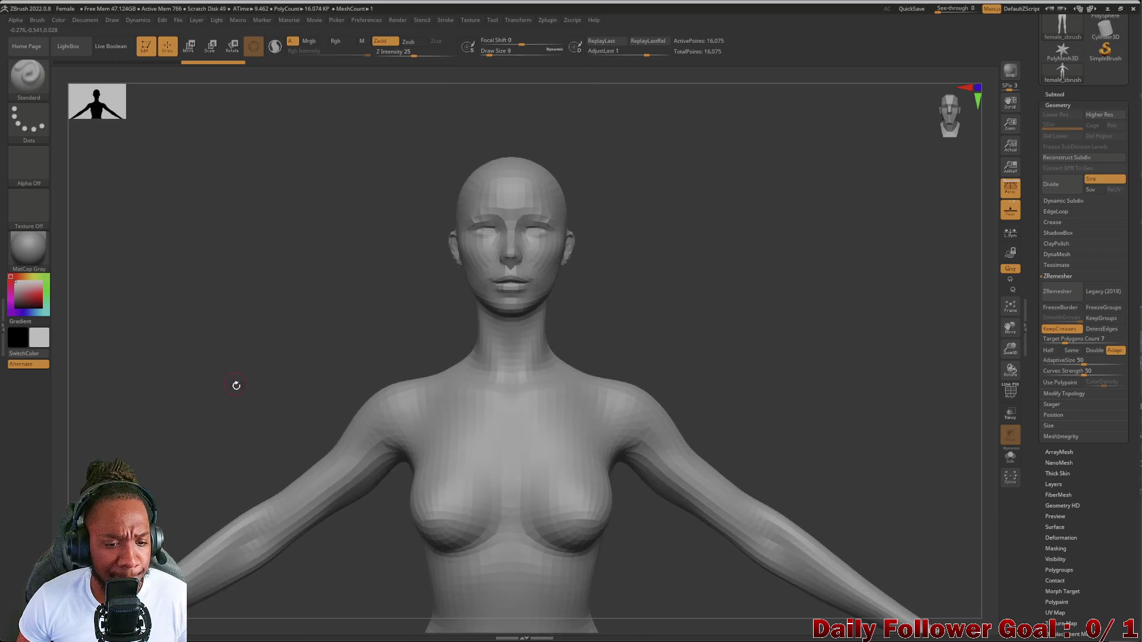
pyautogui.keyDown('alt'); pyautogui.moveTo(256, 330); pyautogui.dragTo(250, 402); pyautogui.keyUp('alt')
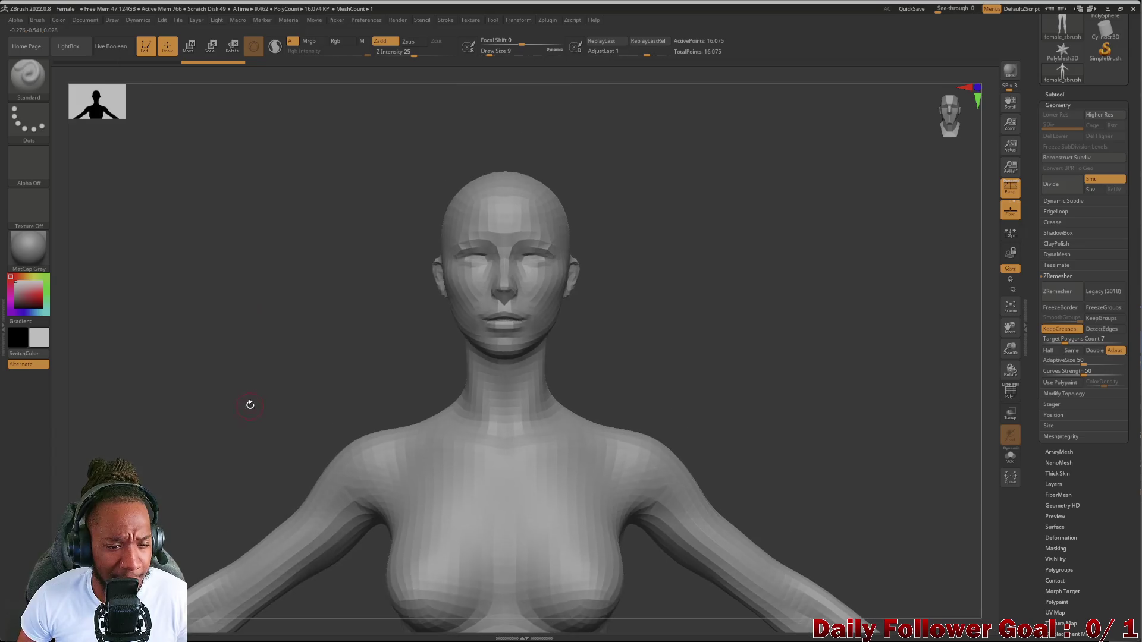
pyautogui.moveTo(255, 357)
pyautogui.keyDown('alt'); pyautogui.mouseDown()
pyautogui.moveTo(264, 320)
pyautogui.moveTo(252, 377)
pyautogui.moveTo(263, 430)
pyautogui.moveTo(255, 326)
pyautogui.moveTo(235, 431)
pyautogui.moveTo(235, 421)
pyautogui.moveTo(231, 523)
pyautogui.moveTo(224, 471)
pyautogui.moveTo(244, 481)
pyautogui.moveTo(204, 472)
pyautogui.moveTo(182, 481)
pyautogui.mouseUp(); pyautogui.keyUp('alt')
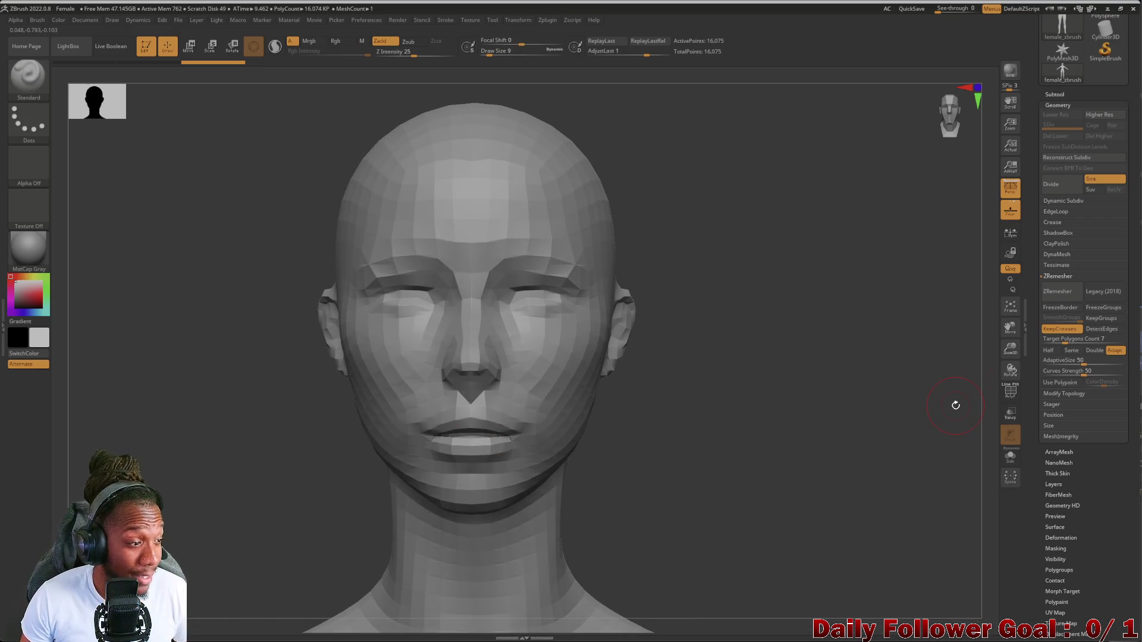
pyautogui.click(1009, 393)
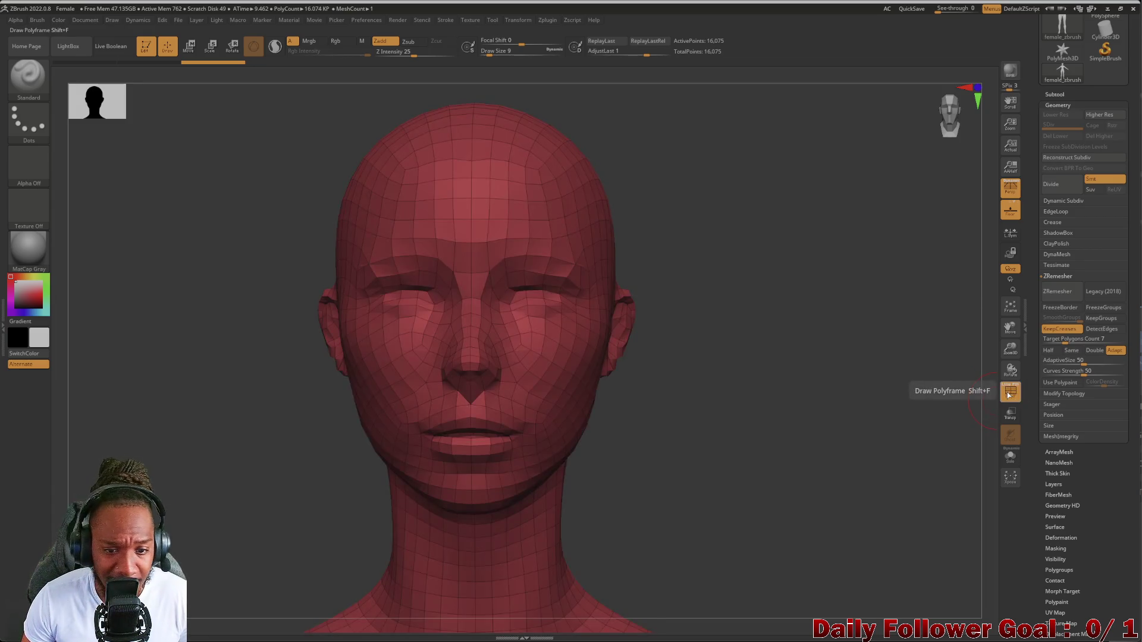
# Inspect the remeshed head's polygon flow from several angles, then hide the wireframe and undo the remesh
pyautogui.moveTo(792, 423)
pyautogui.mouseDown()
pyautogui.moveTo(731, 426)
pyautogui.moveTo(783, 425)
pyautogui.moveTo(715, 370)
pyautogui.mouseUp()
pyautogui.moveTo(790, 434)
pyautogui.mouseDown()
pyautogui.moveTo(821, 416)
pyautogui.moveTo(688, 434)
pyautogui.moveTo(718, 449)
pyautogui.mouseUp()
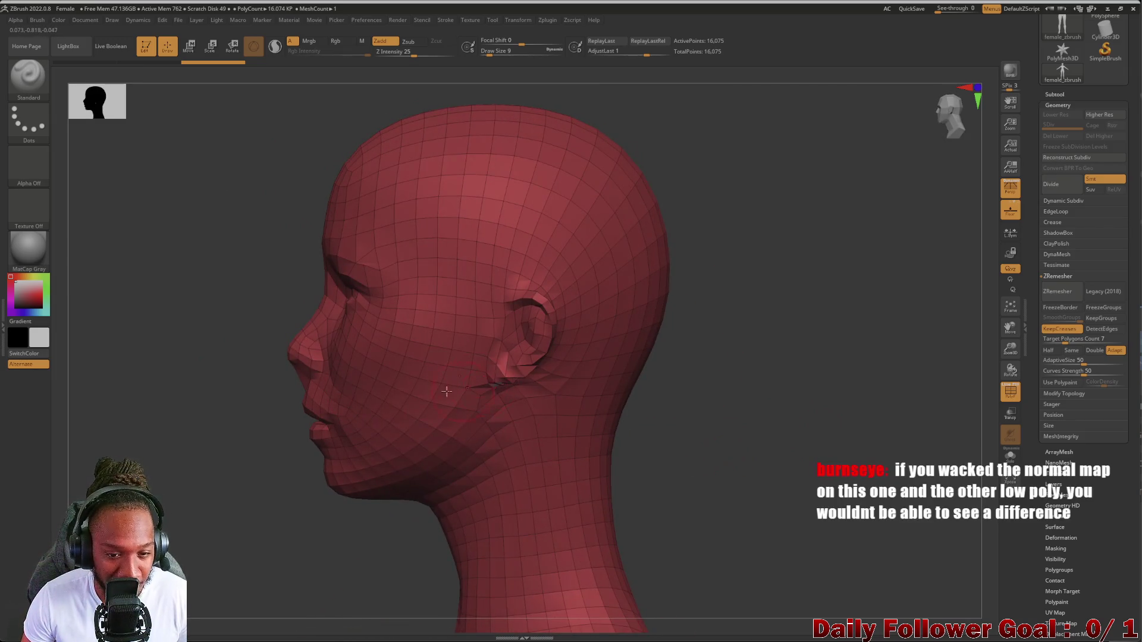
pyautogui.moveTo(629, 378); pyautogui.dragTo(494, 359)
pyautogui.moveTo(895, 463)
pyautogui.mouseDown()
pyautogui.moveTo(943, 436)
pyautogui.moveTo(892, 410)
pyautogui.mouseUp()
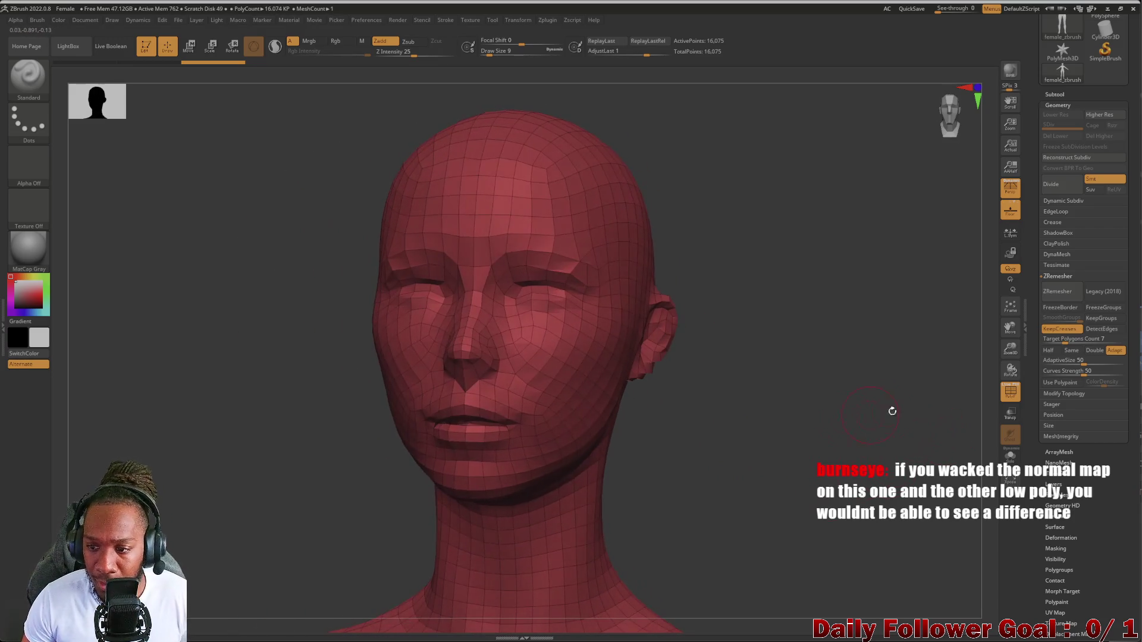
pyautogui.click(1011, 394)
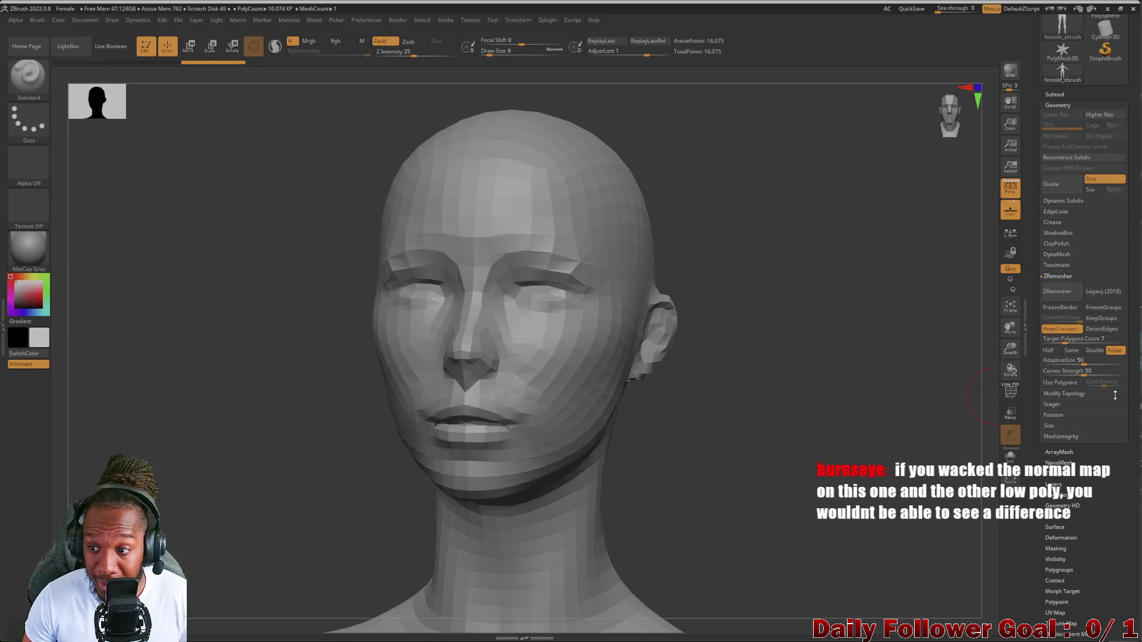
pyautogui.press('d')
pyautogui.press('d')
pyautogui.press('d')
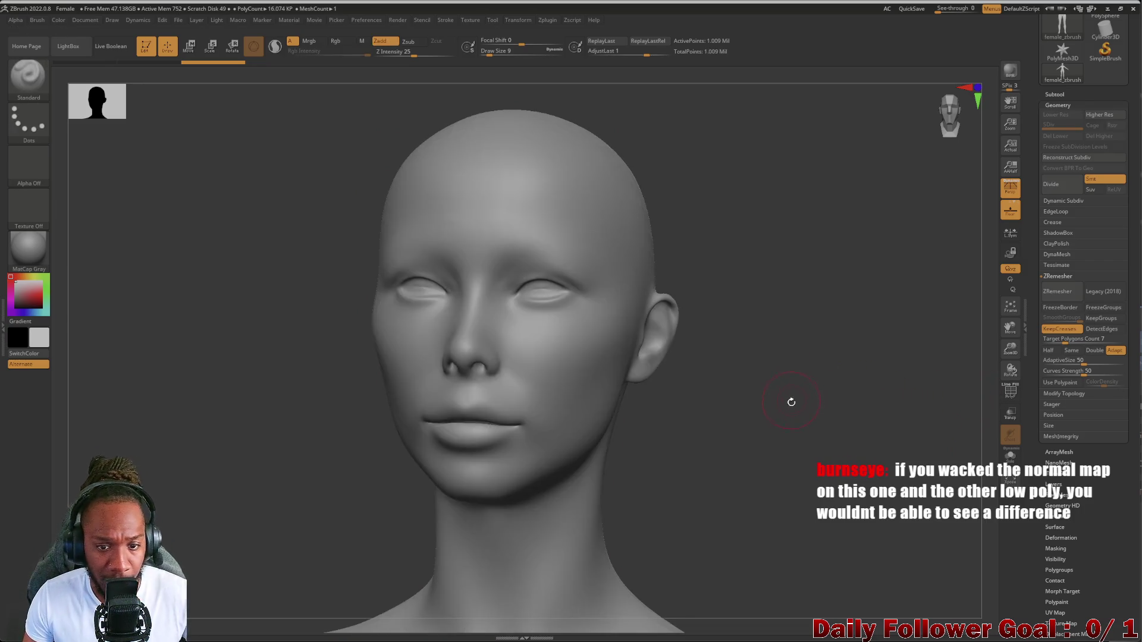
pyautogui.click(1060, 382)
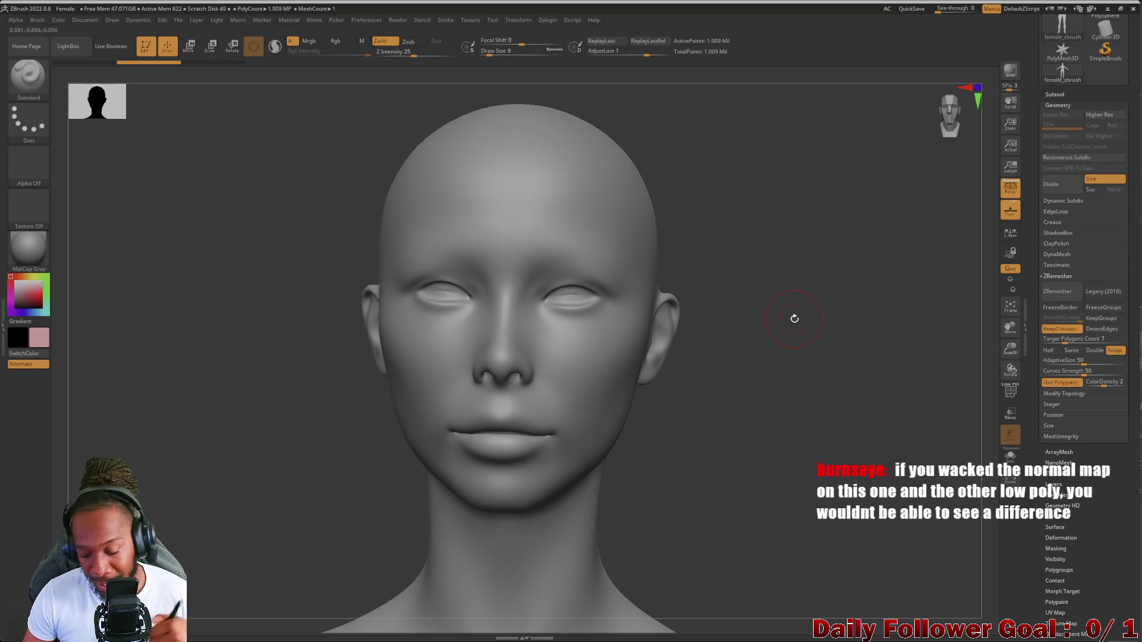
pyautogui.hotkey('ctrl', 'f')
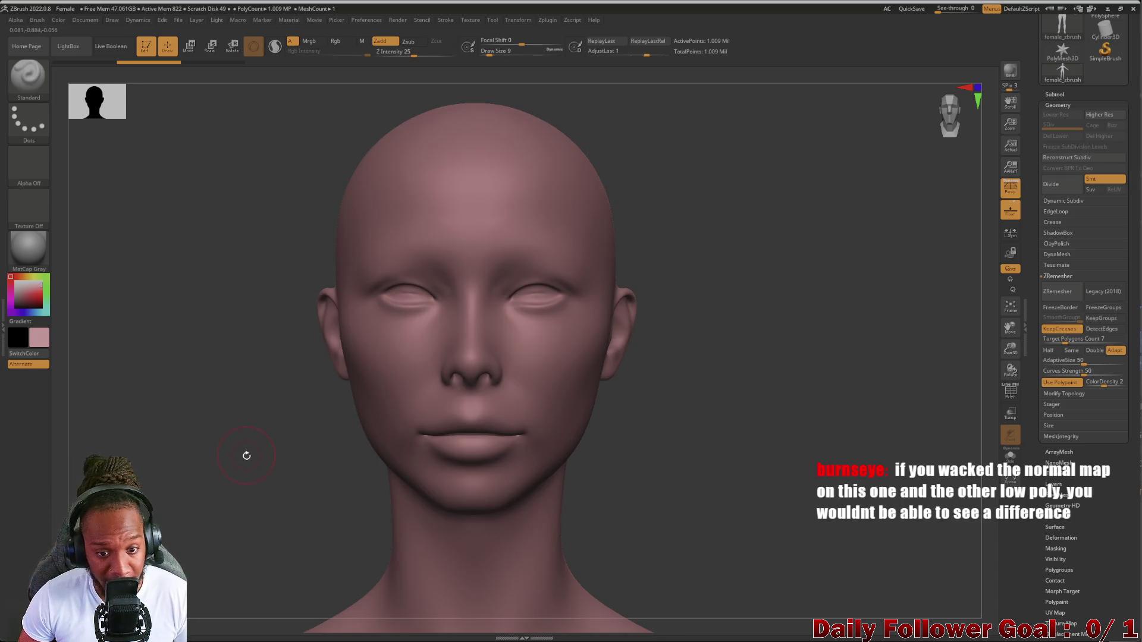
pyautogui.click(28, 281)
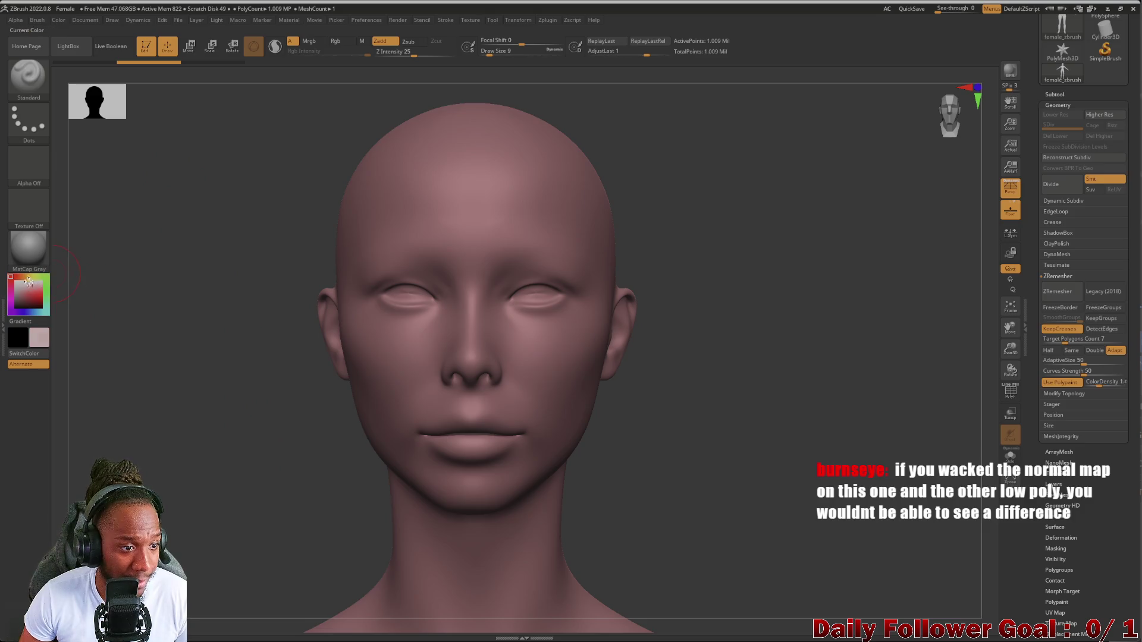
pyautogui.click(38, 298)
pyautogui.click(10, 276)
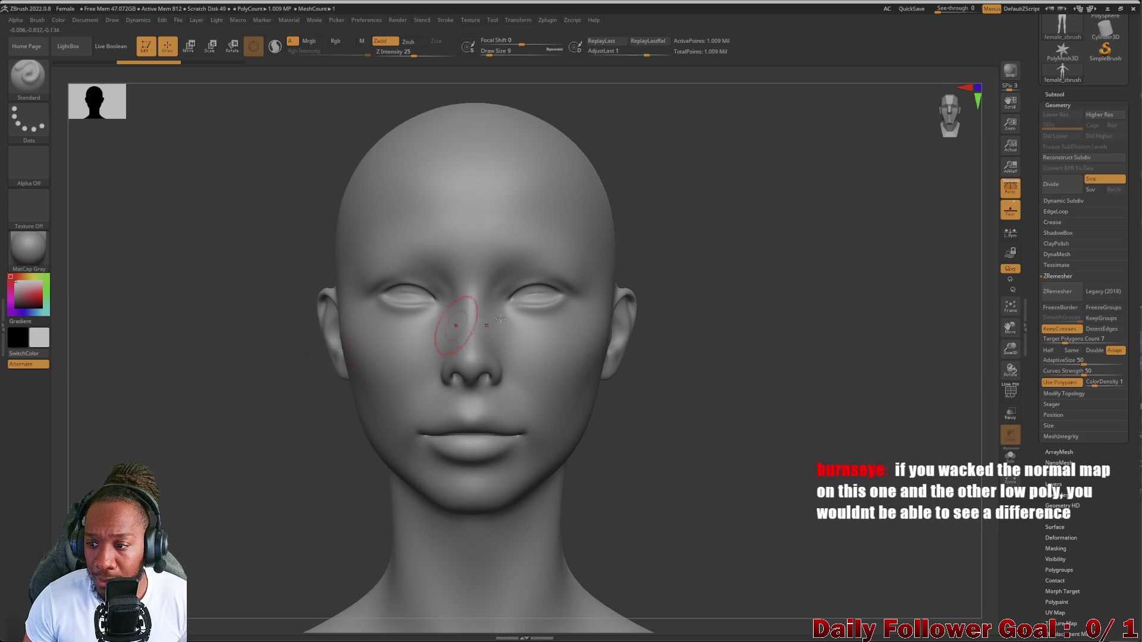
pyautogui.moveTo(1093, 382); pyautogui.dragTo(1125, 384)
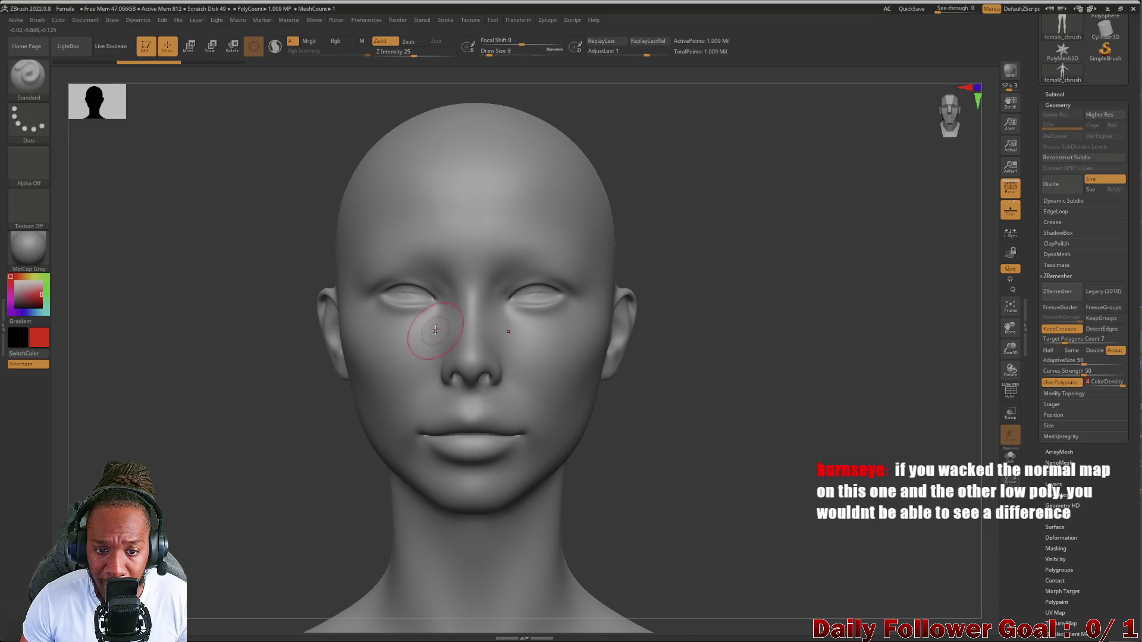
pyautogui.moveTo(420, 281)
pyautogui.mouseDown()
pyautogui.moveTo(410, 321)
pyautogui.moveTo(463, 333)
pyautogui.moveTo(452, 261)
pyautogui.moveTo(489, 293)
pyautogui.moveTo(464, 253)
pyautogui.moveTo(369, 250)
pyautogui.moveTo(434, 294)
pyautogui.moveTo(500, 306)
pyautogui.moveTo(459, 360)
pyautogui.mouseUp()
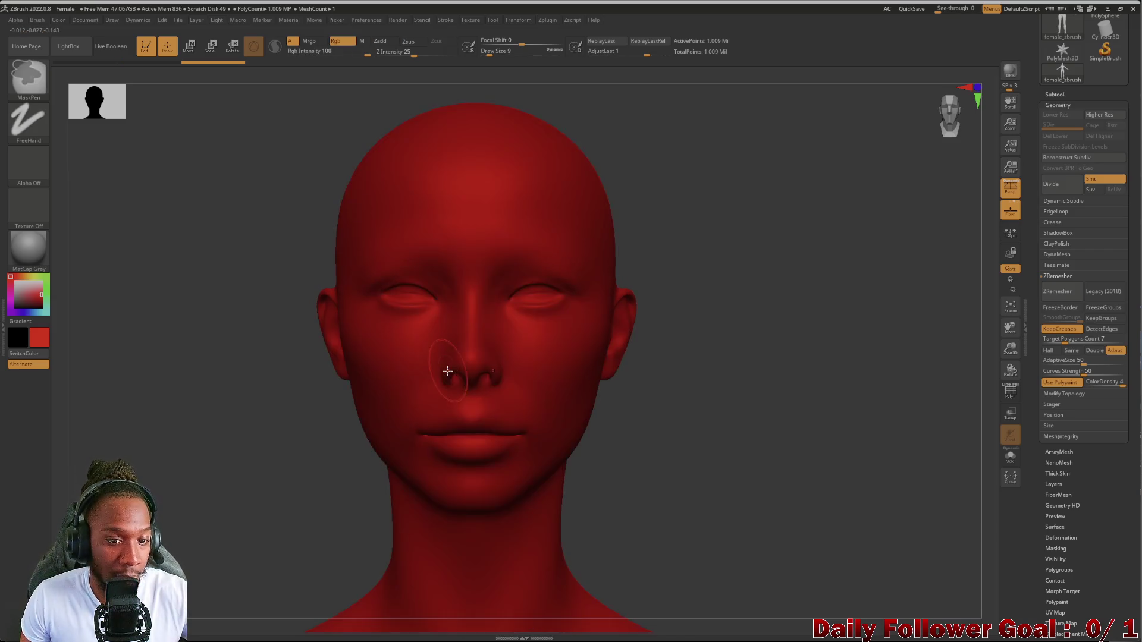
pyautogui.click(30, 296)
pyautogui.hotkey('ctrl', 'f')
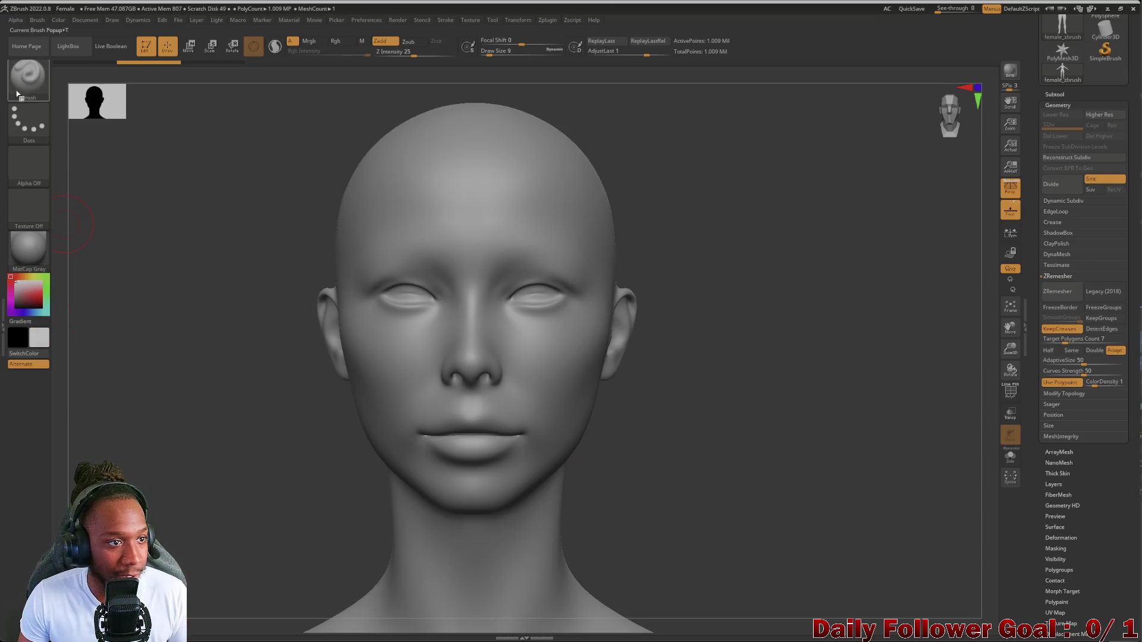
# Bring up the LightBox browser with the comma key to show project thumbnails over the head
pyautogui.click(28, 76)
pyautogui.click(28, 76)
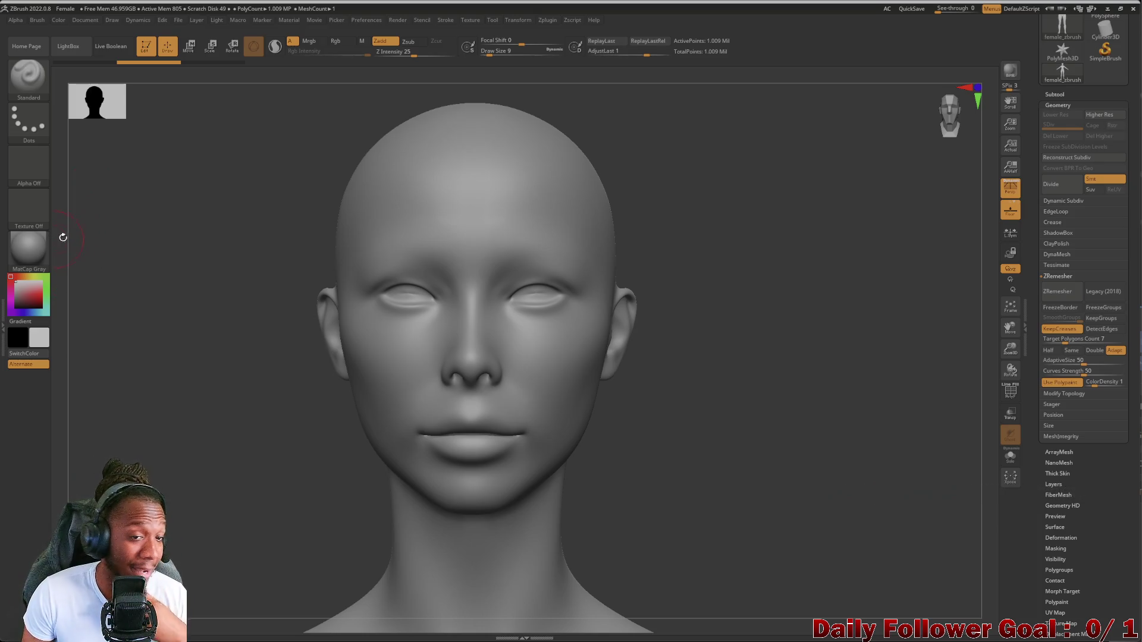
pyautogui.press(',')
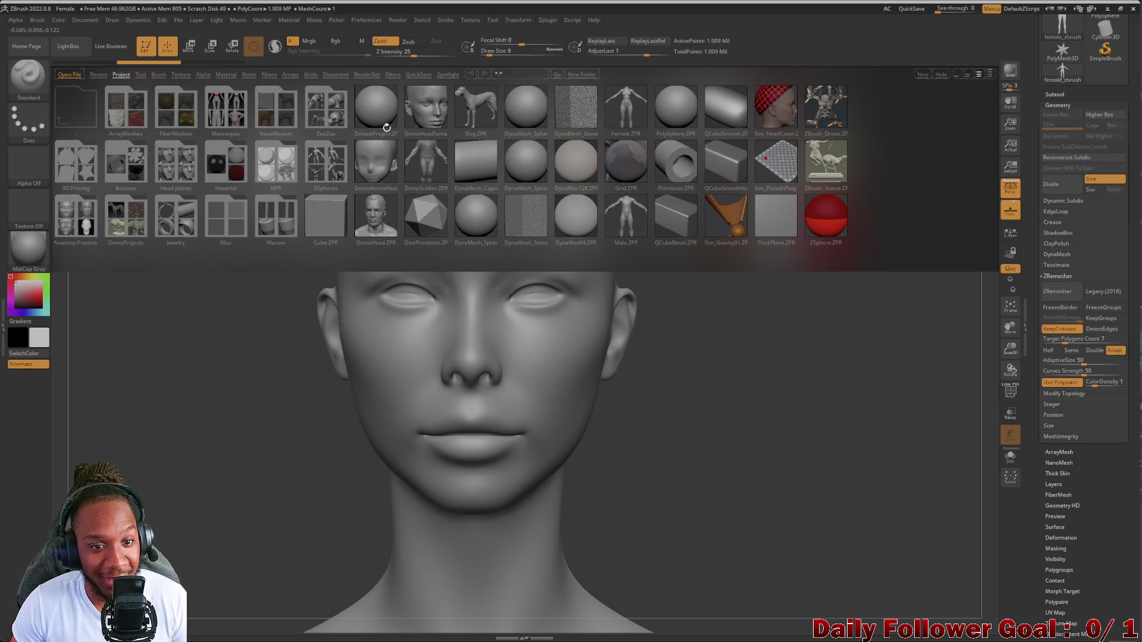
# Rotate the head through profile and three-quarter views, then close LightBox with the comma key
pyautogui.moveTo(299, 361); pyautogui.dragTo(225, 355)
pyautogui.moveTo(229, 355); pyautogui.dragTo(223, 361)
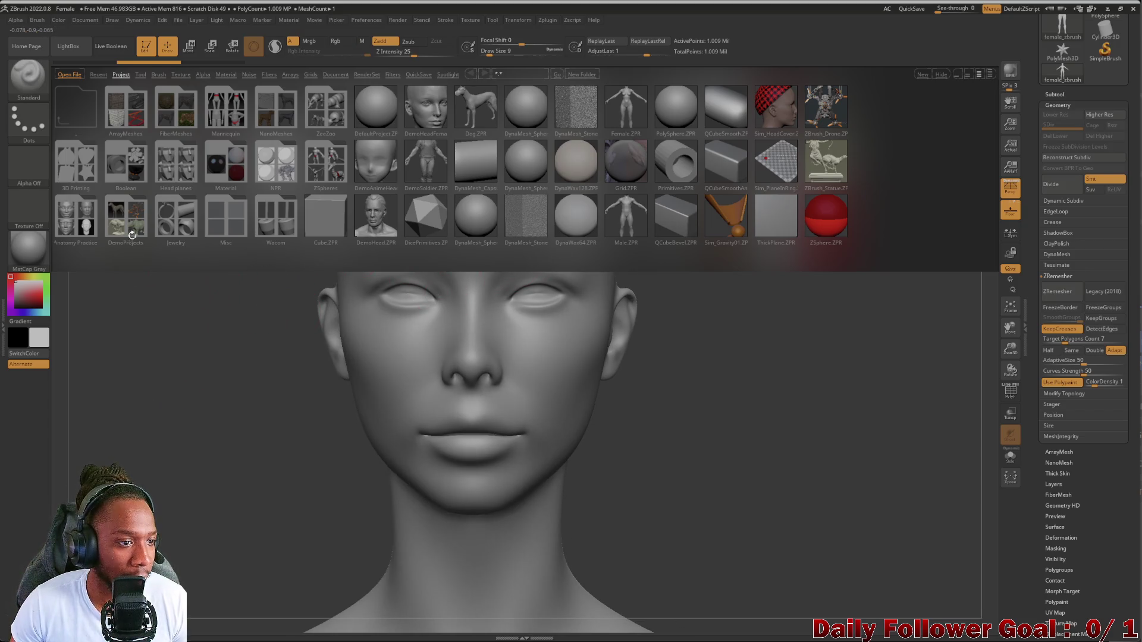
pyautogui.moveTo(244, 393)
pyautogui.mouseDown()
pyautogui.moveTo(226, 365)
pyautogui.moveTo(212, 369)
pyautogui.mouseUp()
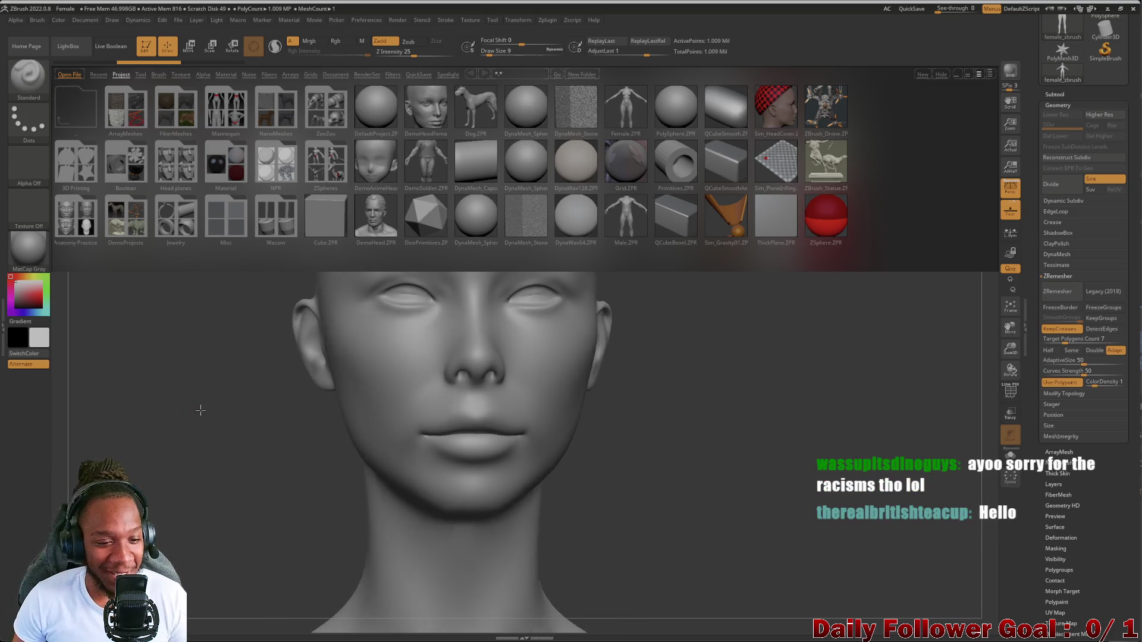
pyautogui.moveTo(197, 400)
pyautogui.keyDown('shift'); pyautogui.mouseDown()
pyautogui.moveTo(178, 429)
pyautogui.moveTo(196, 437)
pyautogui.moveTo(179, 439)
pyautogui.mouseUp(); pyautogui.keyUp('shift')
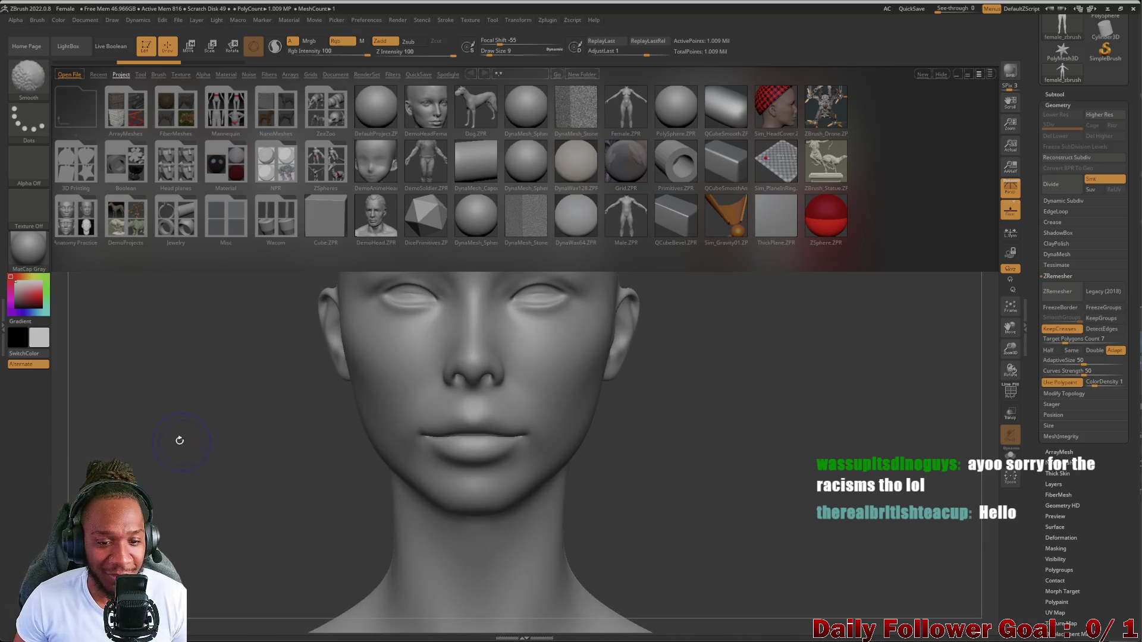
pyautogui.moveTo(153, 395)
pyautogui.mouseDown()
pyautogui.moveTo(183, 401)
pyautogui.moveTo(146, 438)
pyautogui.moveTo(196, 437)
pyautogui.moveTo(178, 440)
pyautogui.moveTo(191, 448)
pyautogui.moveTo(232, 420)
pyautogui.moveTo(145, 471)
pyautogui.moveTo(171, 472)
pyautogui.mouseUp()
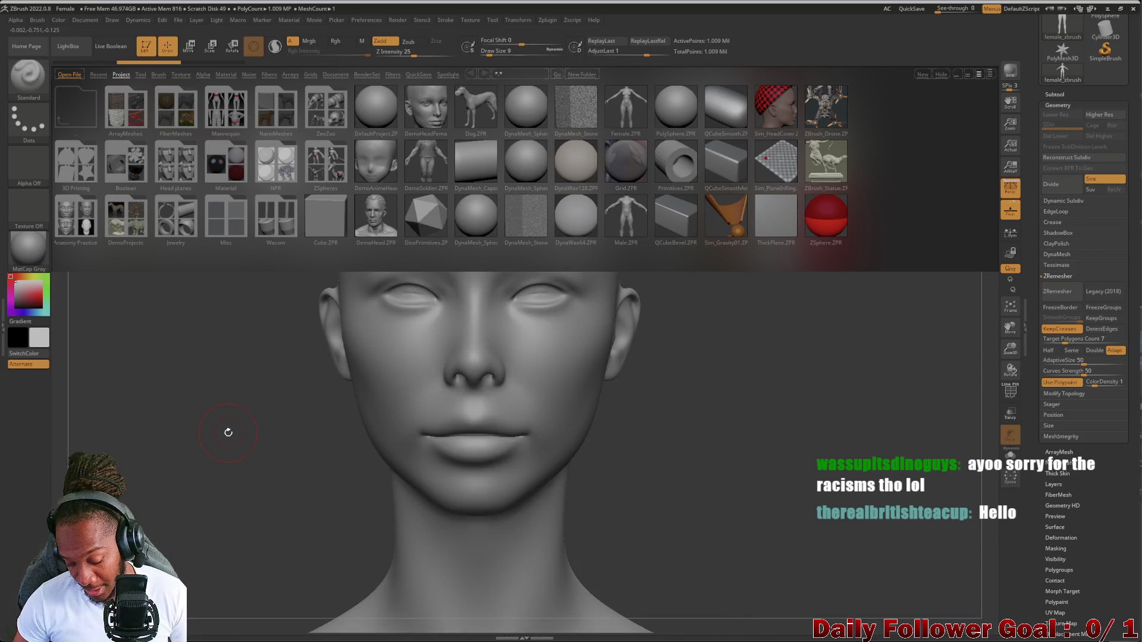
pyautogui.moveTo(183, 454); pyautogui.dragTo(208, 423)
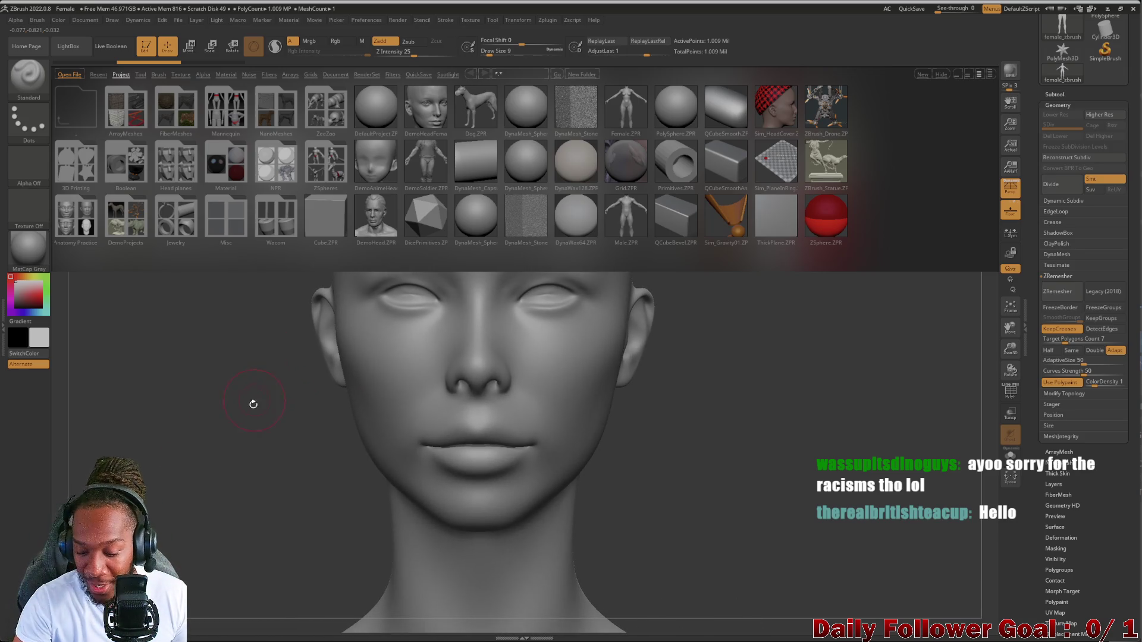
pyautogui.press(',')
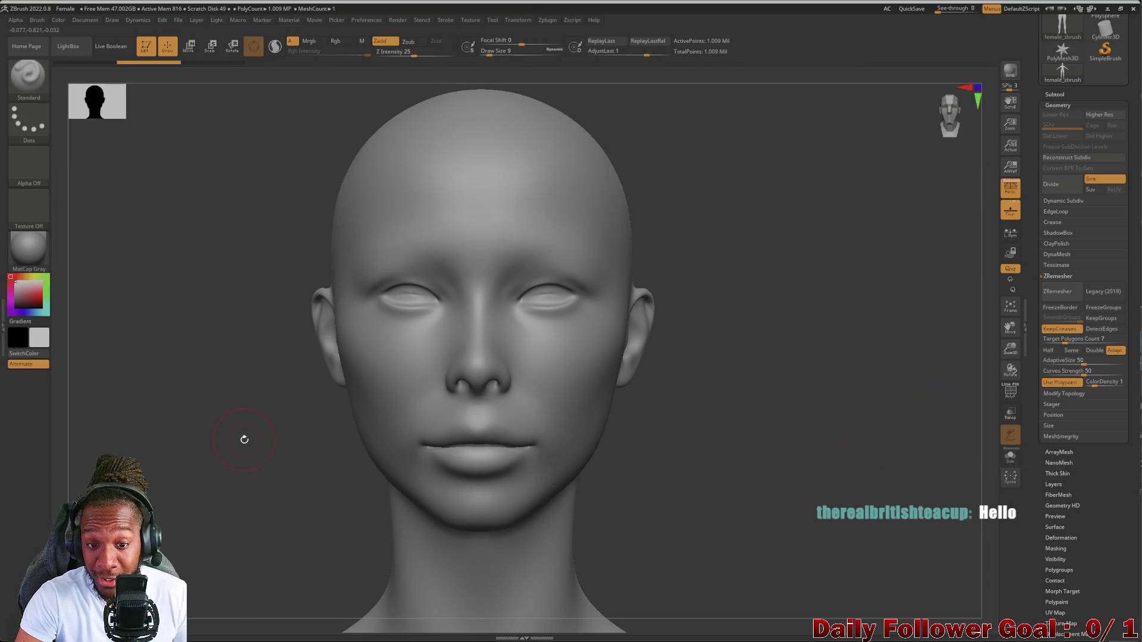
pyautogui.press(',')
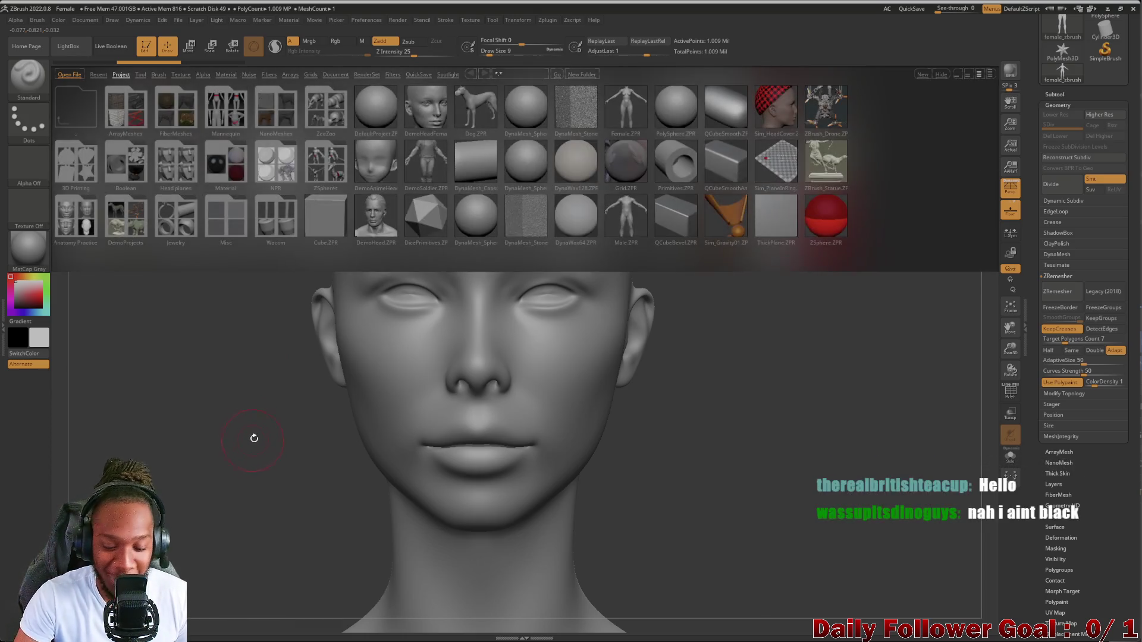
pyautogui.press(',')
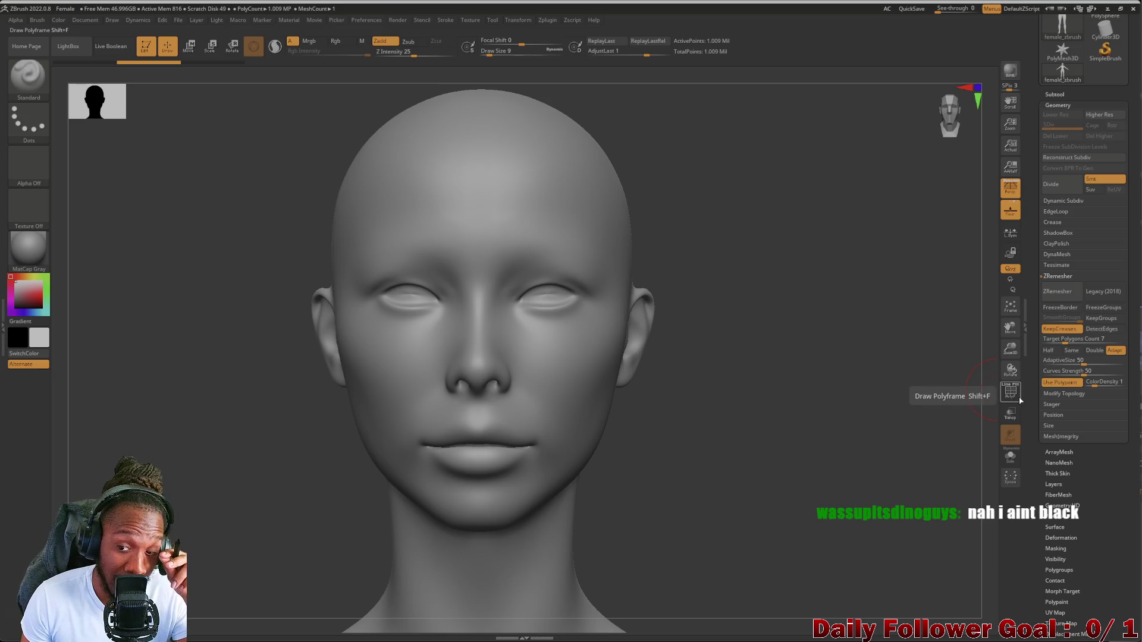
pyautogui.click(1069, 370)
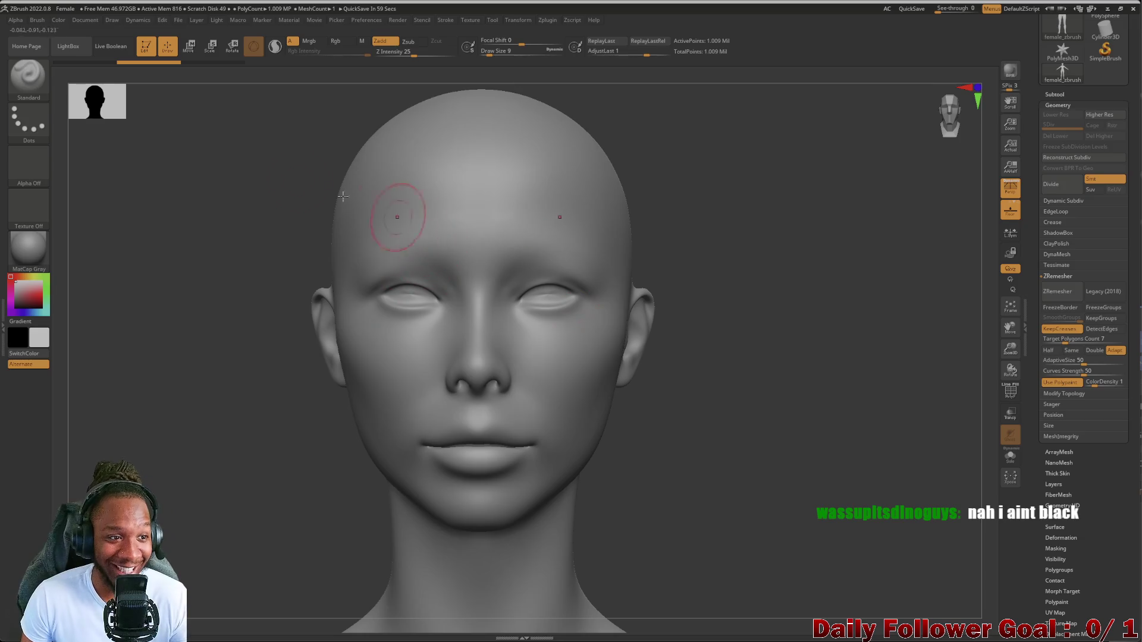
pyautogui.click(27, 91)
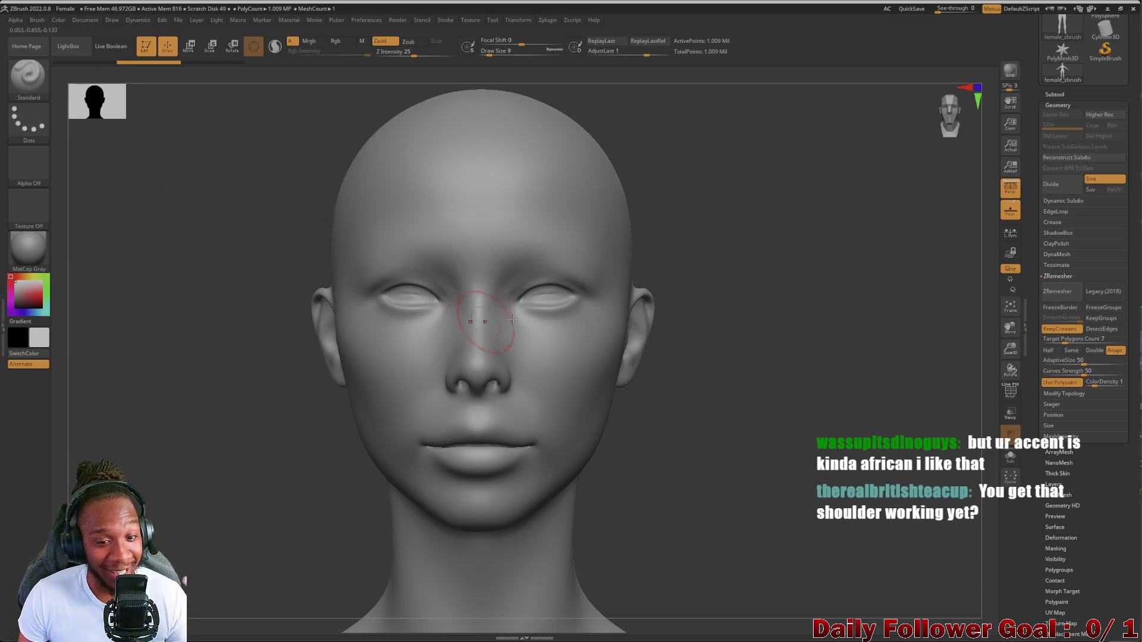
pyautogui.click(46, 93)
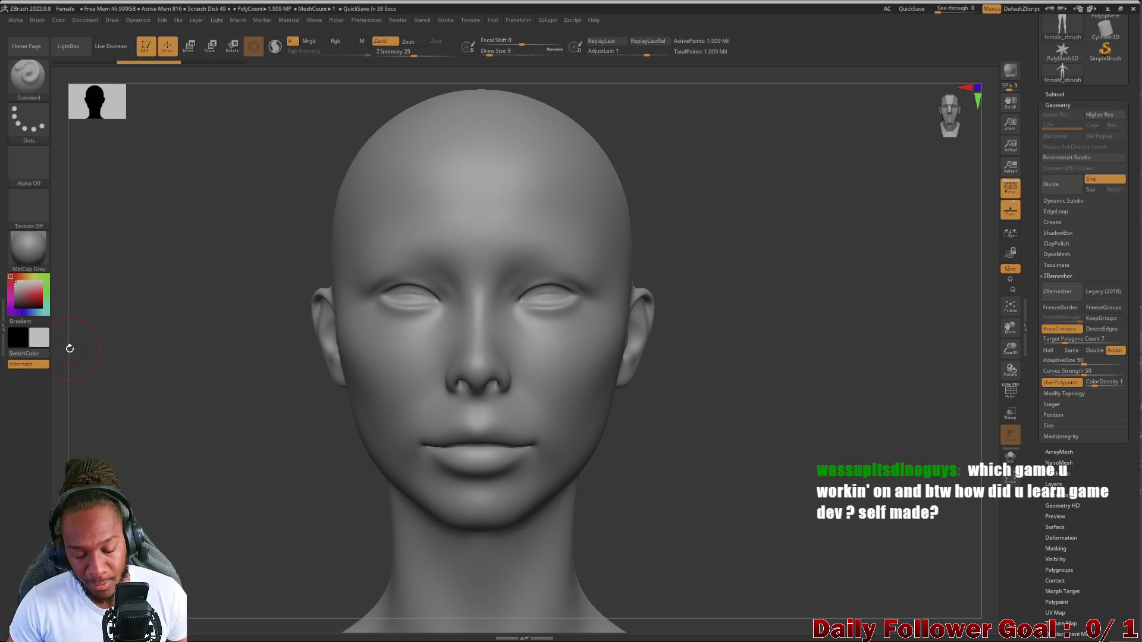
# Filter the Brush palette with P and select the Paint brush
pyautogui.moveTo(195, 427)
pyautogui.mouseDown()
pyautogui.moveTo(179, 439)
pyautogui.moveTo(198, 443)
pyautogui.moveTo(222, 417)
pyautogui.moveTo(221, 485)
pyautogui.mouseUp()
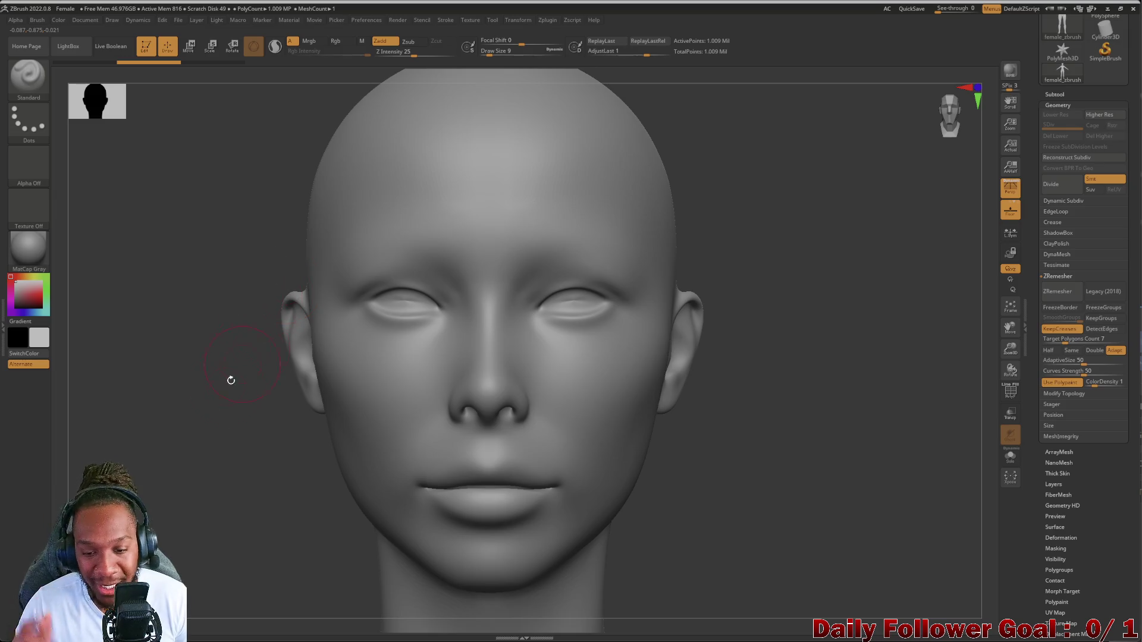
pyautogui.keyDown('alt'); pyautogui.moveTo(163, 516); pyautogui.dragTo(184, 458); pyautogui.keyUp('alt')
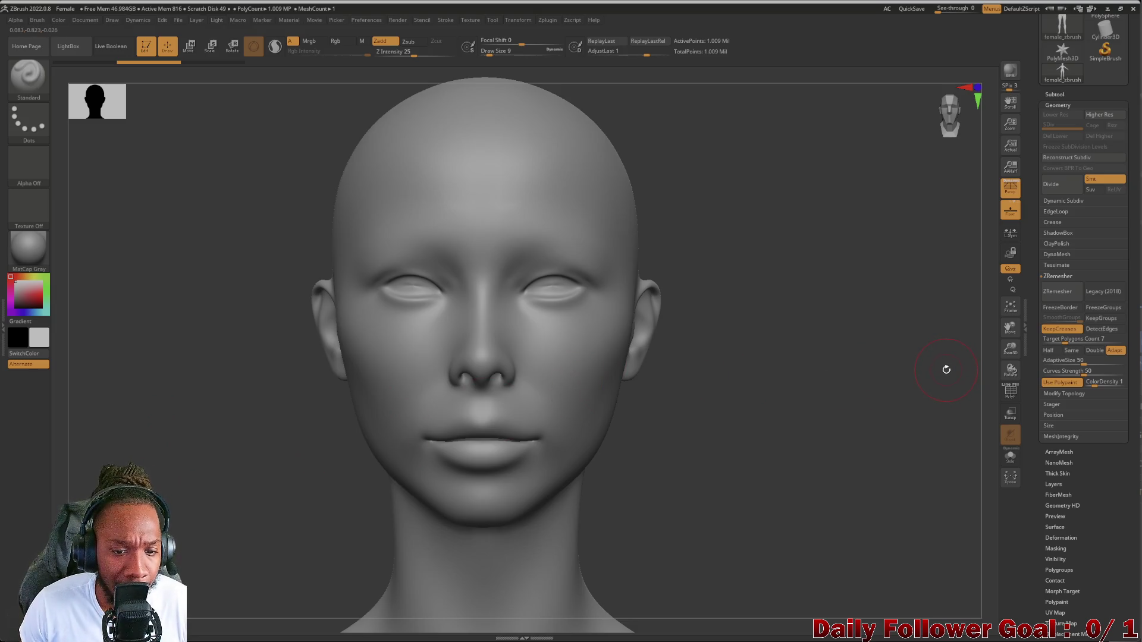
pyautogui.click(13, 81)
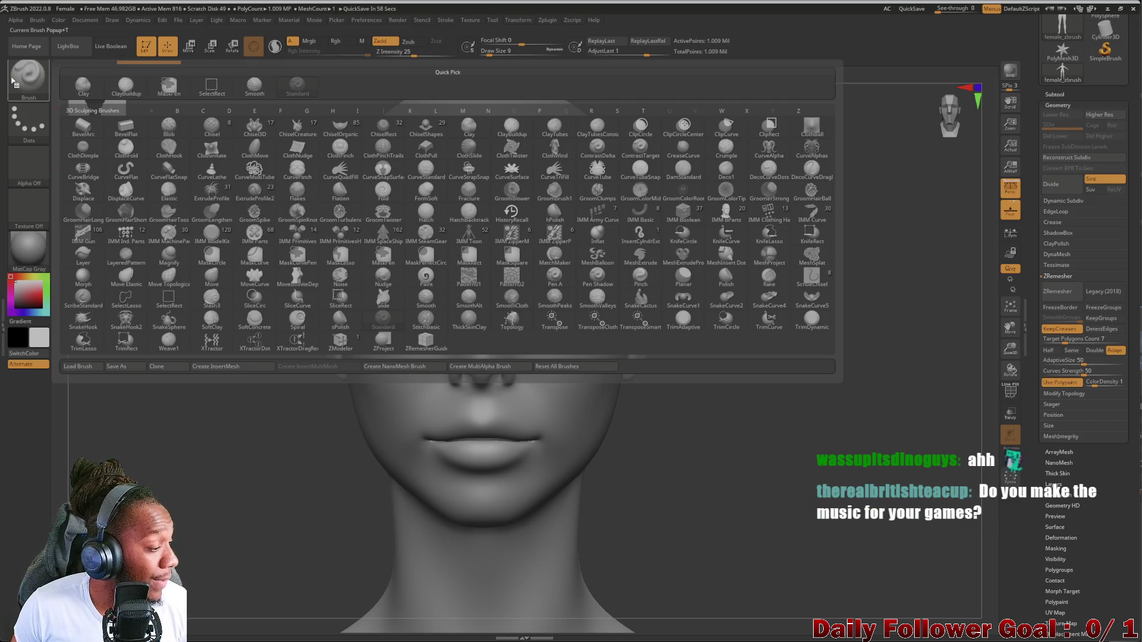
pyautogui.press('p')
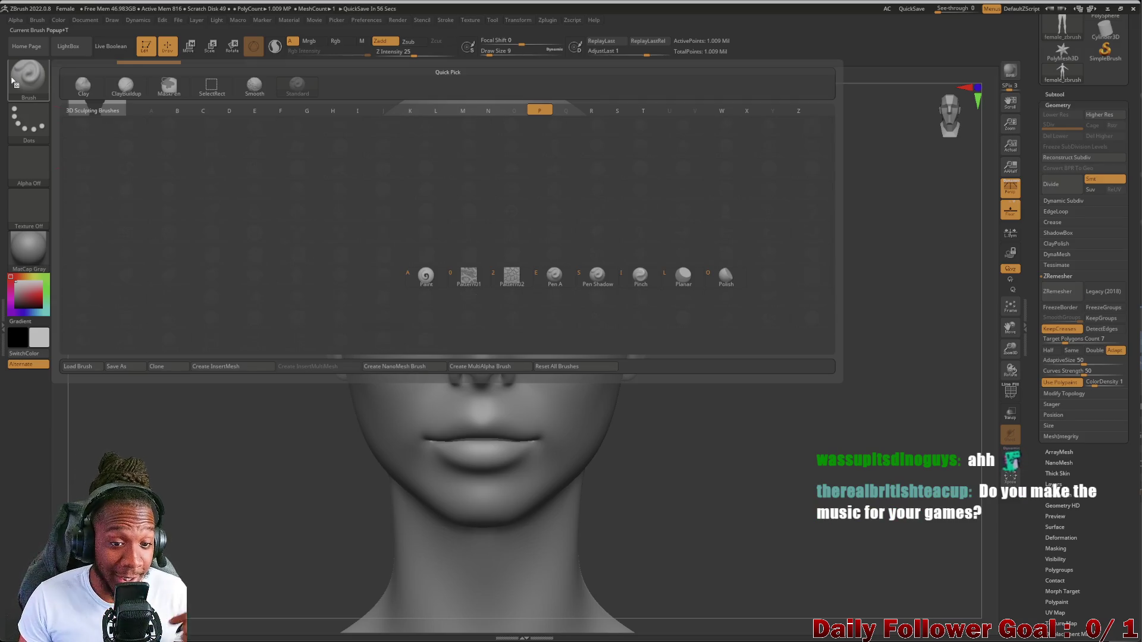
pyautogui.click(425, 277)
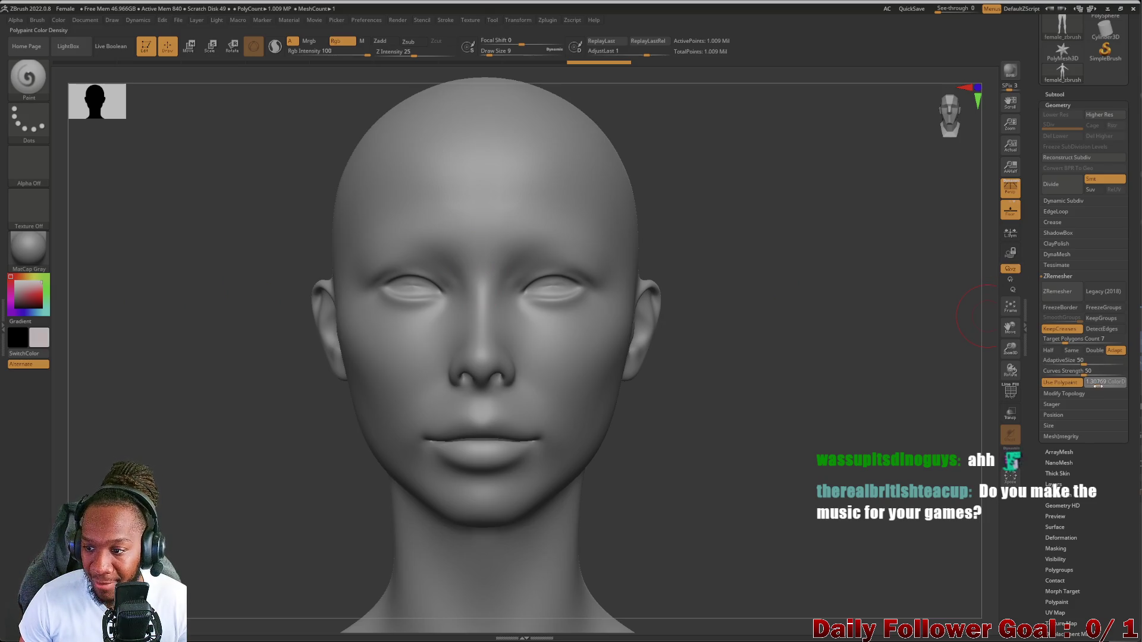
# Set colour density to 4 and paint red across the forehead, cheeks and under the eyes
pyautogui.moveTo(1105, 382); pyautogui.dragTo(1124, 387)
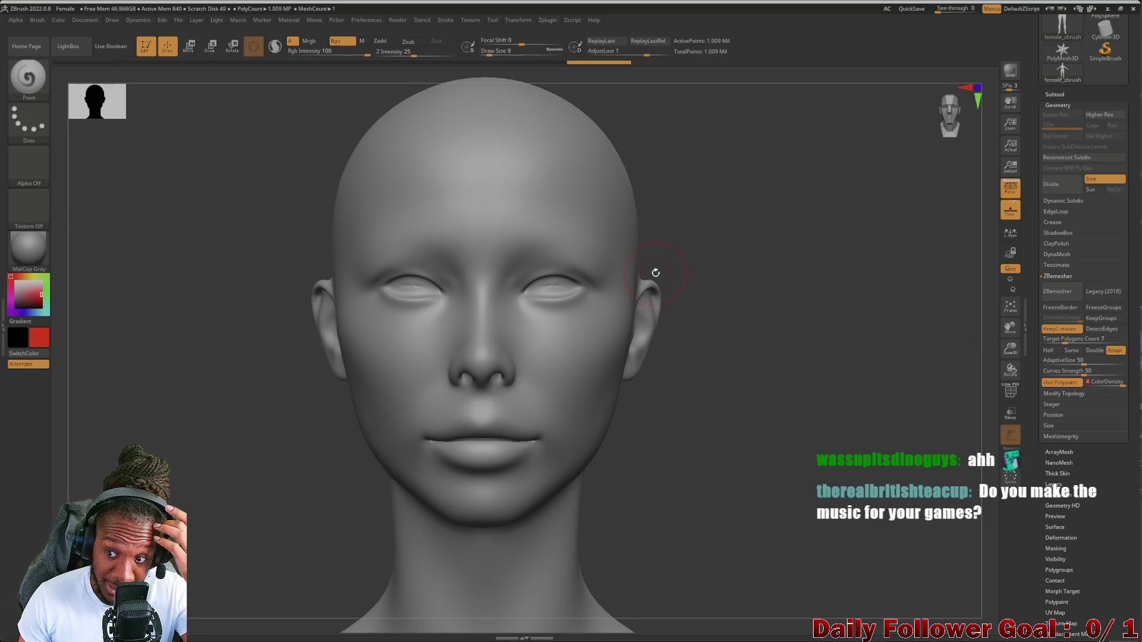
pyautogui.moveTo(416, 220)
pyautogui.mouseDown()
pyautogui.moveTo(520, 249)
pyautogui.moveTo(432, 256)
pyautogui.moveTo(362, 285)
pyautogui.moveTo(423, 302)
pyautogui.moveTo(447, 327)
pyautogui.moveTo(454, 416)
pyautogui.moveTo(416, 452)
pyautogui.moveTo(451, 427)
pyautogui.mouseUp()
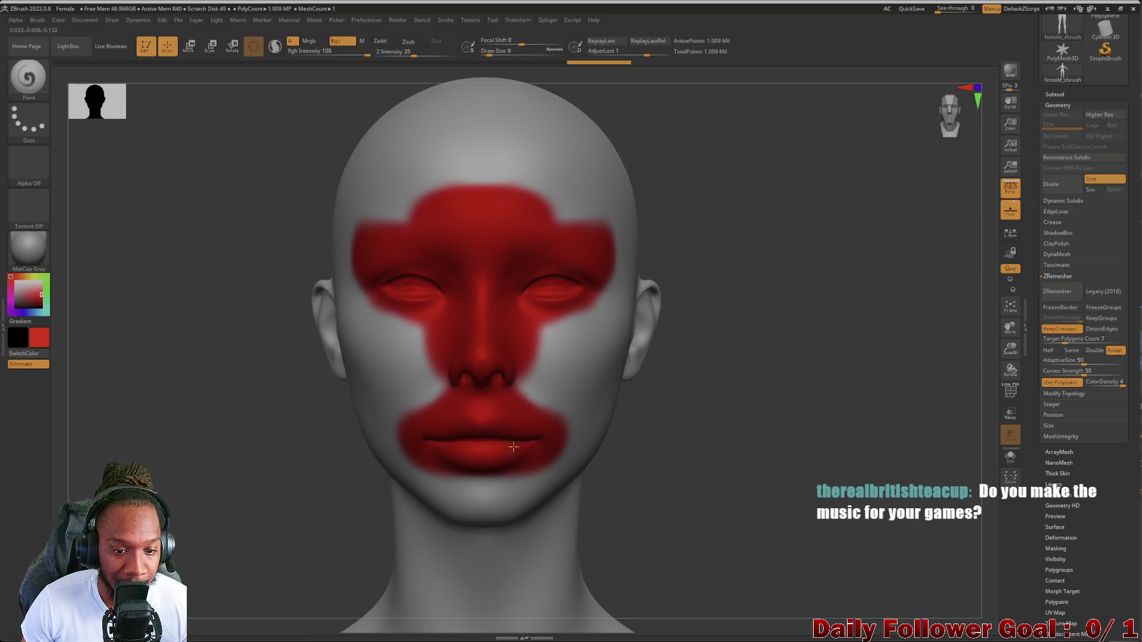
pyautogui.moveTo(426, 329); pyautogui.dragTo(437, 411)
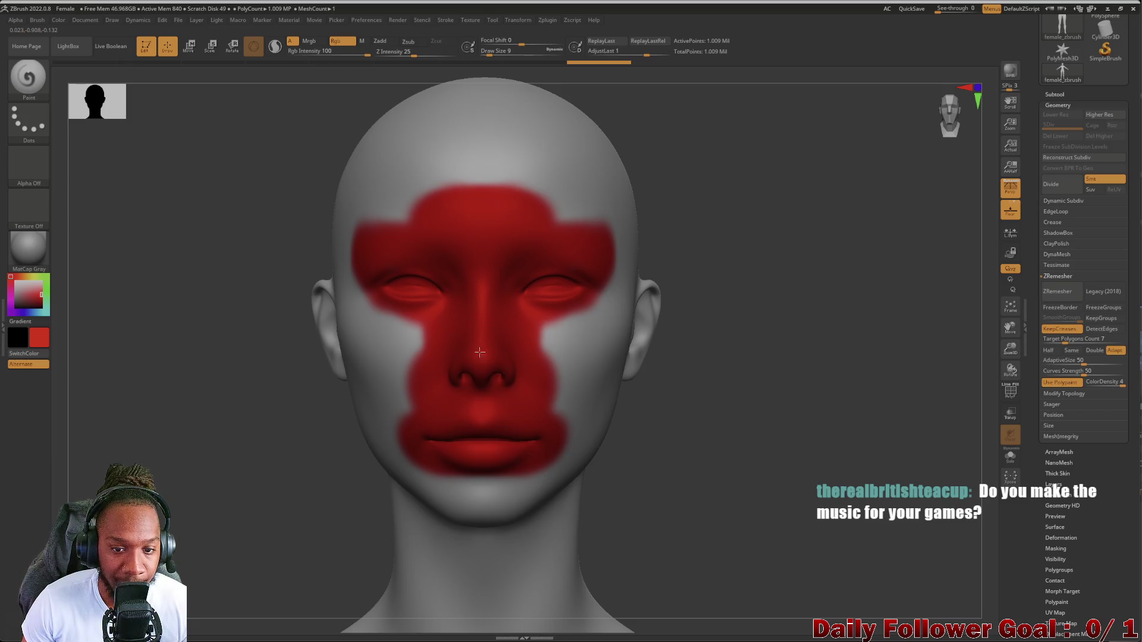
pyautogui.moveTo(381, 298)
pyautogui.mouseDown()
pyautogui.moveTo(386, 321)
pyautogui.moveTo(416, 333)
pyautogui.moveTo(389, 294)
pyautogui.moveTo(381, 229)
pyautogui.moveTo(444, 224)
pyautogui.moveTo(360, 238)
pyautogui.moveTo(351, 285)
pyautogui.moveTo(440, 309)
pyautogui.moveTo(410, 410)
pyautogui.moveTo(452, 469)
pyautogui.moveTo(495, 466)
pyautogui.moveTo(438, 435)
pyautogui.moveTo(435, 370)
pyautogui.mouseUp()
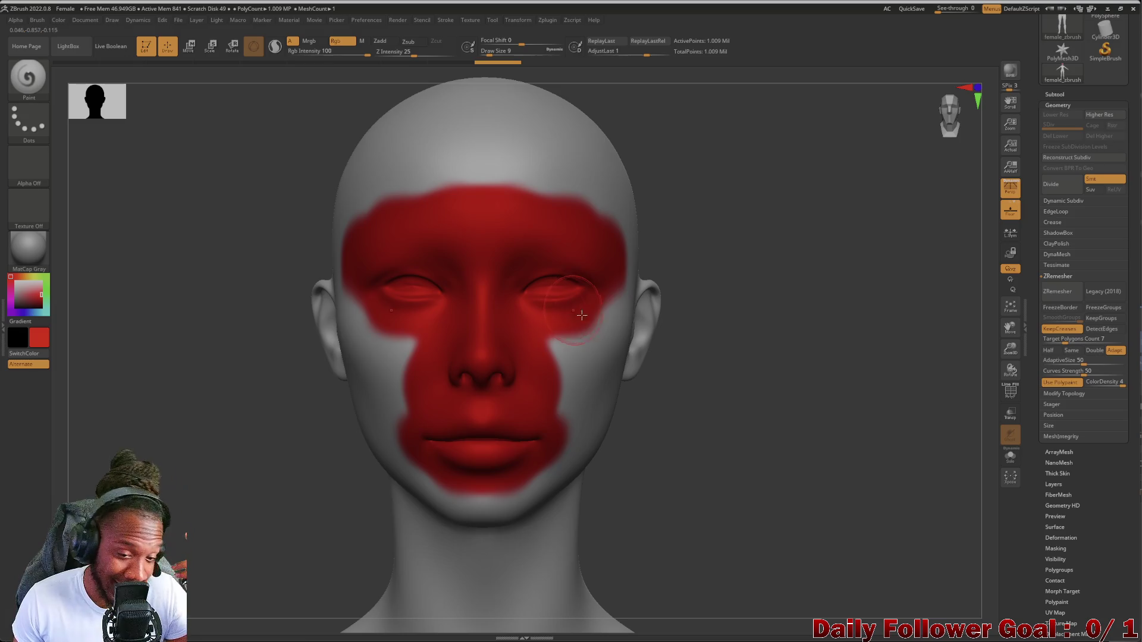
# Lower the density to about 2 and paint pale pink around the mask, forehead and cheeks
pyautogui.moveTo(1111, 387); pyautogui.dragTo(1110, 387)
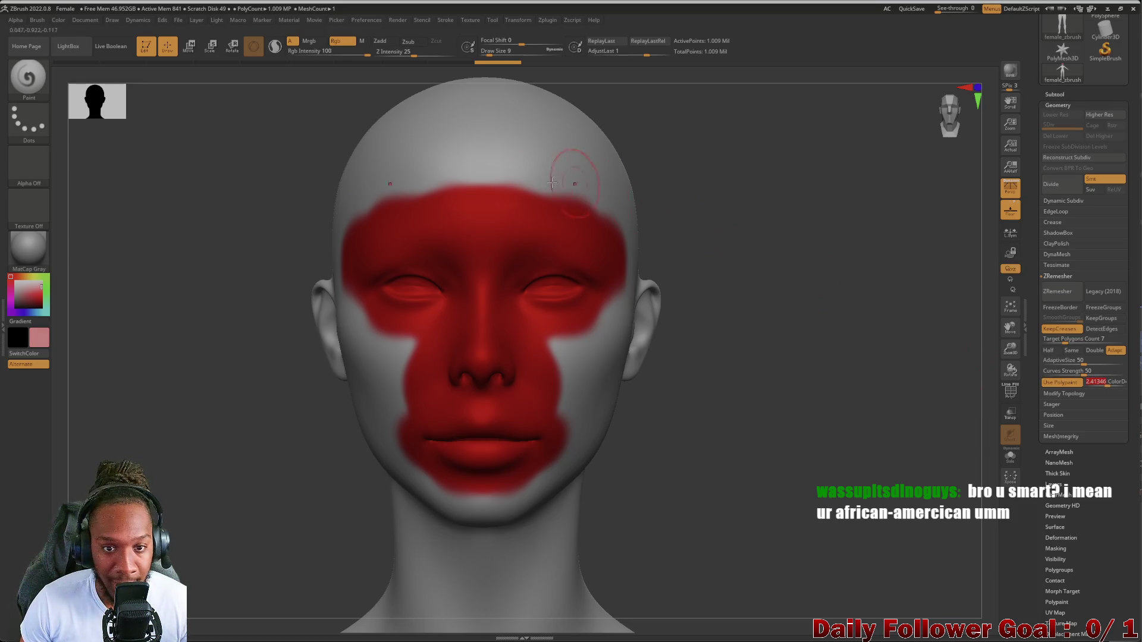
pyautogui.moveTo(409, 173)
pyautogui.mouseDown()
pyautogui.moveTo(565, 208)
pyautogui.moveTo(621, 205)
pyautogui.moveTo(635, 244)
pyautogui.moveTo(615, 226)
pyautogui.moveTo(621, 289)
pyautogui.moveTo(574, 357)
pyautogui.moveTo(550, 339)
pyautogui.moveTo(568, 405)
pyautogui.moveTo(565, 467)
pyautogui.moveTo(535, 493)
pyautogui.moveTo(489, 496)
pyautogui.mouseUp()
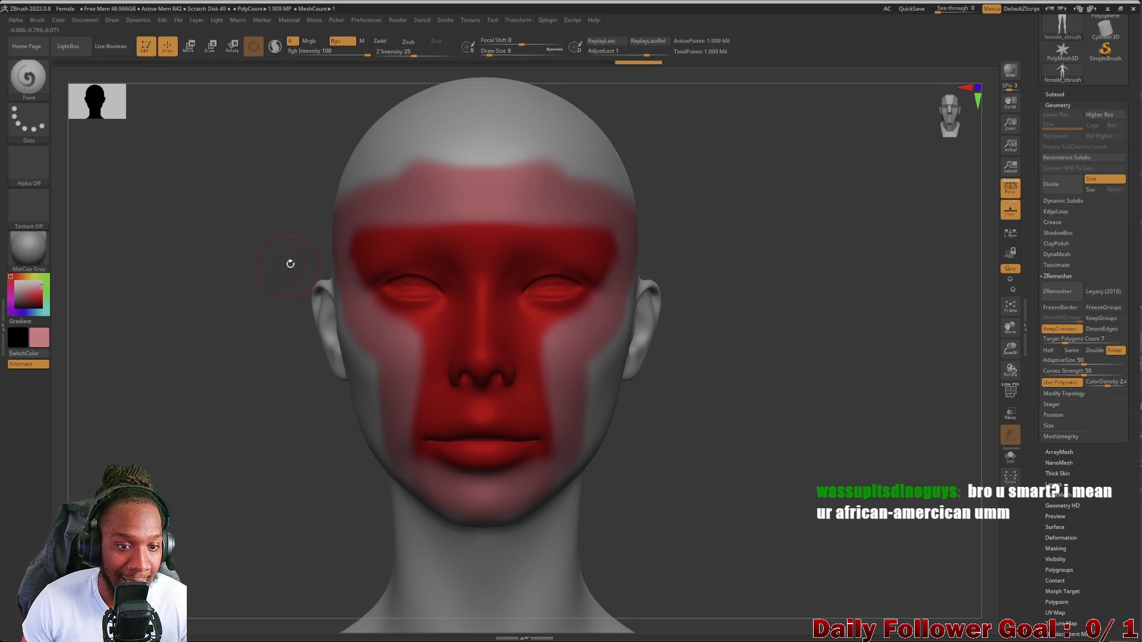
pyautogui.moveTo(1108, 382); pyautogui.dragTo(1097, 386)
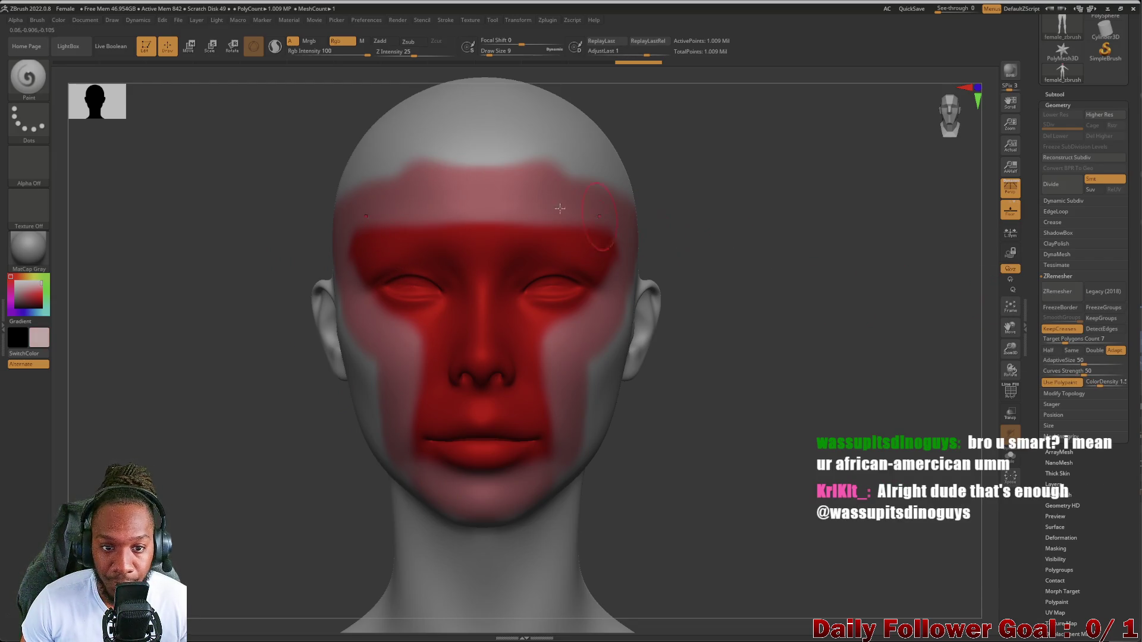
pyautogui.moveTo(416, 180); pyautogui.dragTo(639, 187)
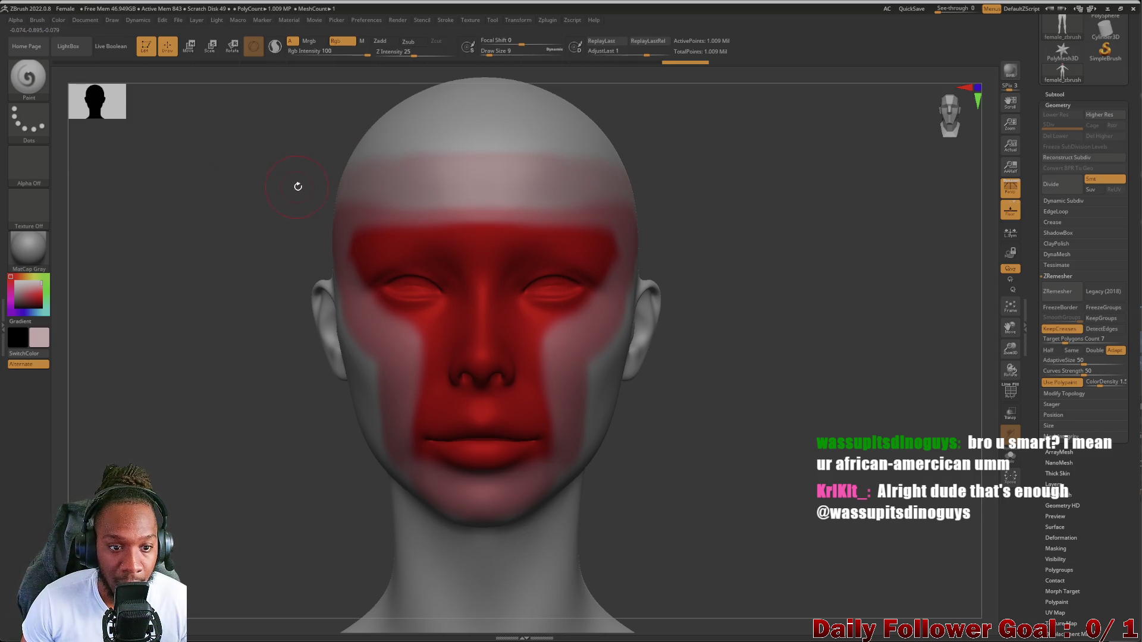
pyautogui.moveTo(343, 329)
pyautogui.mouseDown()
pyautogui.moveTo(363, 350)
pyautogui.moveTo(370, 438)
pyautogui.moveTo(404, 443)
pyautogui.mouseUp()
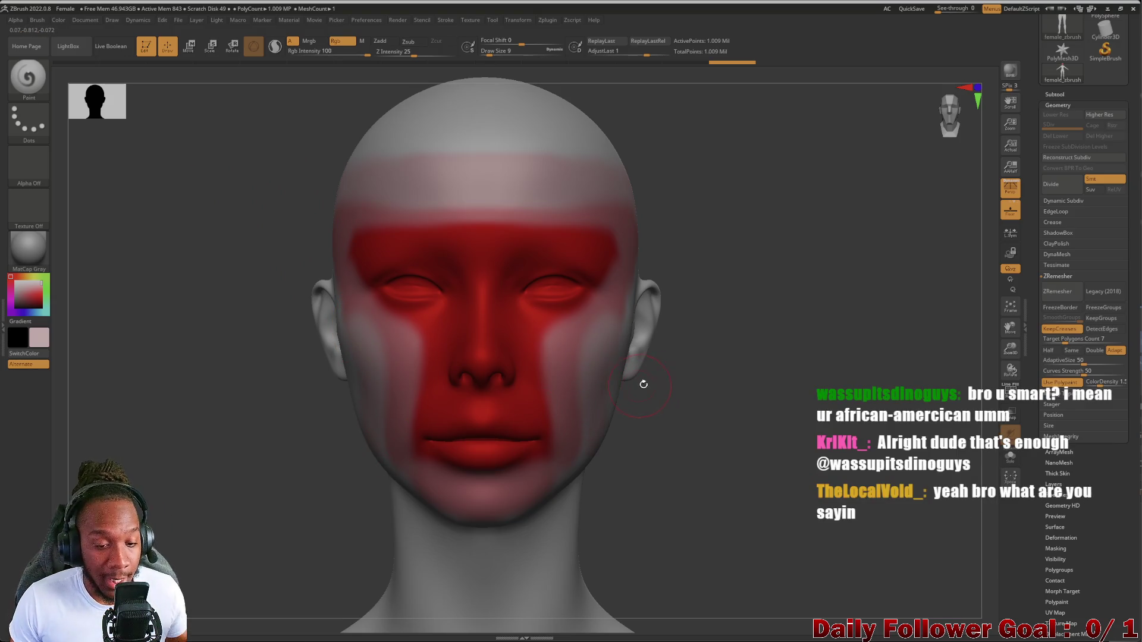
pyautogui.click(1057, 292)
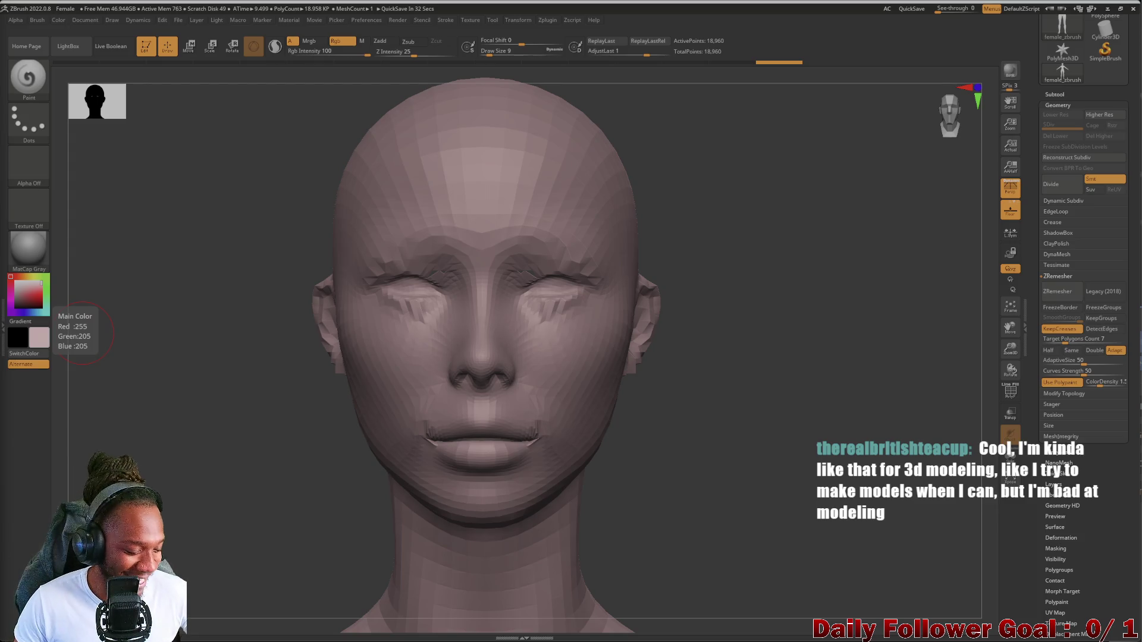
pyautogui.moveTo(171, 349); pyautogui.dragTo(160, 377)
pyautogui.hotkey('ctrl', 'z')
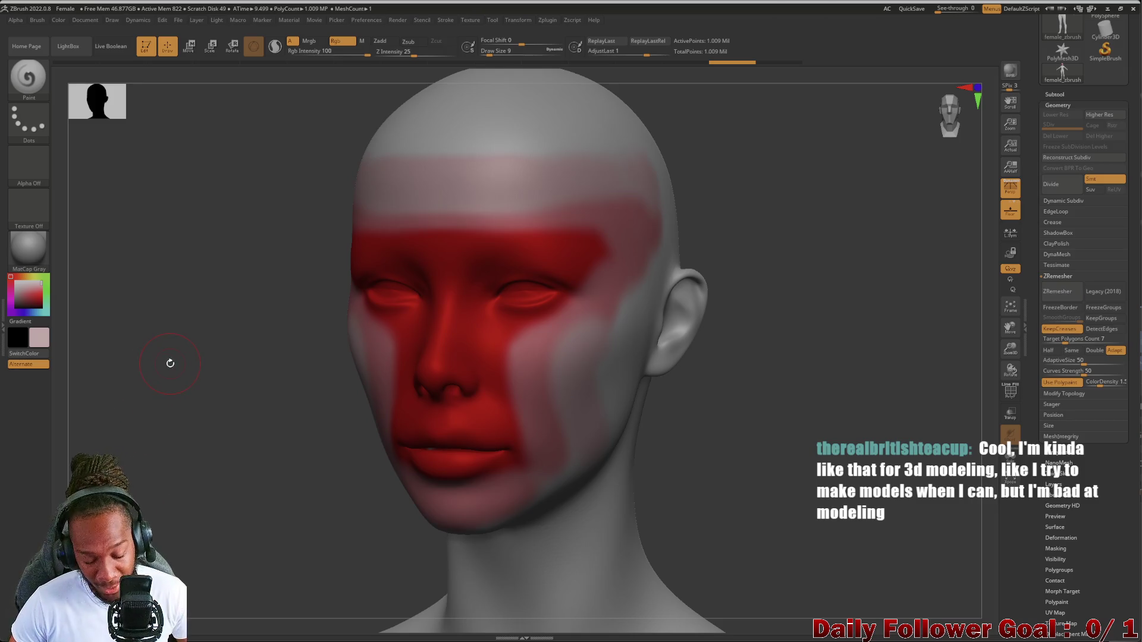
pyautogui.moveTo(221, 357); pyautogui.dragTo(166, 472)
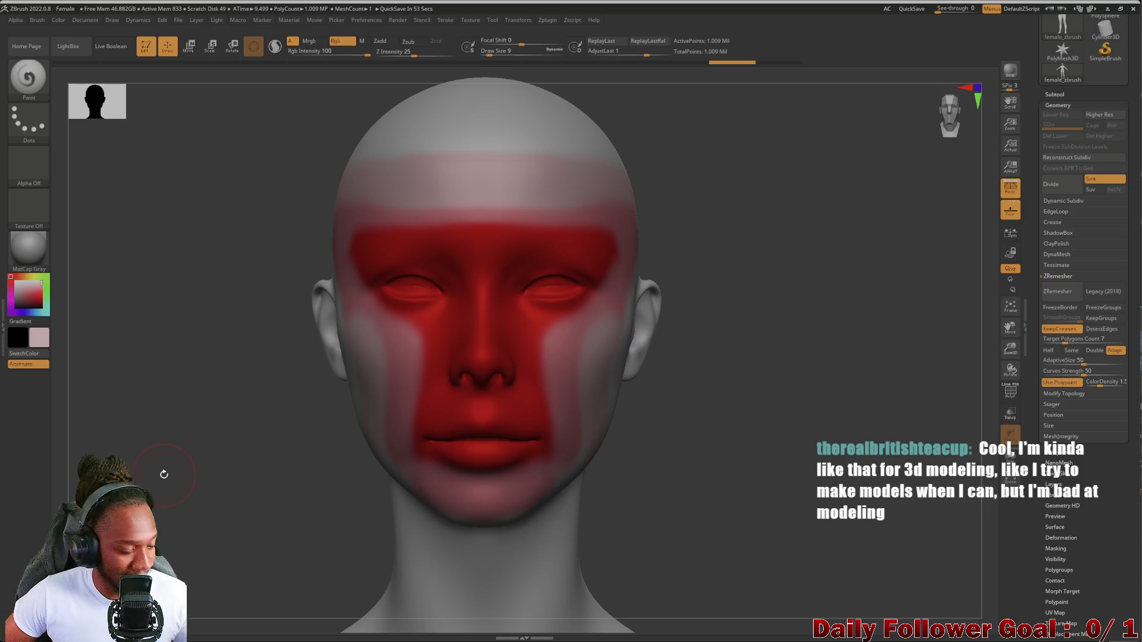
# Set the ZRemesher ColorDensity value to 4 with the head in front view
pyautogui.moveTo(164, 474); pyautogui.dragTo(147, 494)
pyautogui.moveTo(251, 388); pyautogui.dragTo(225, 476)
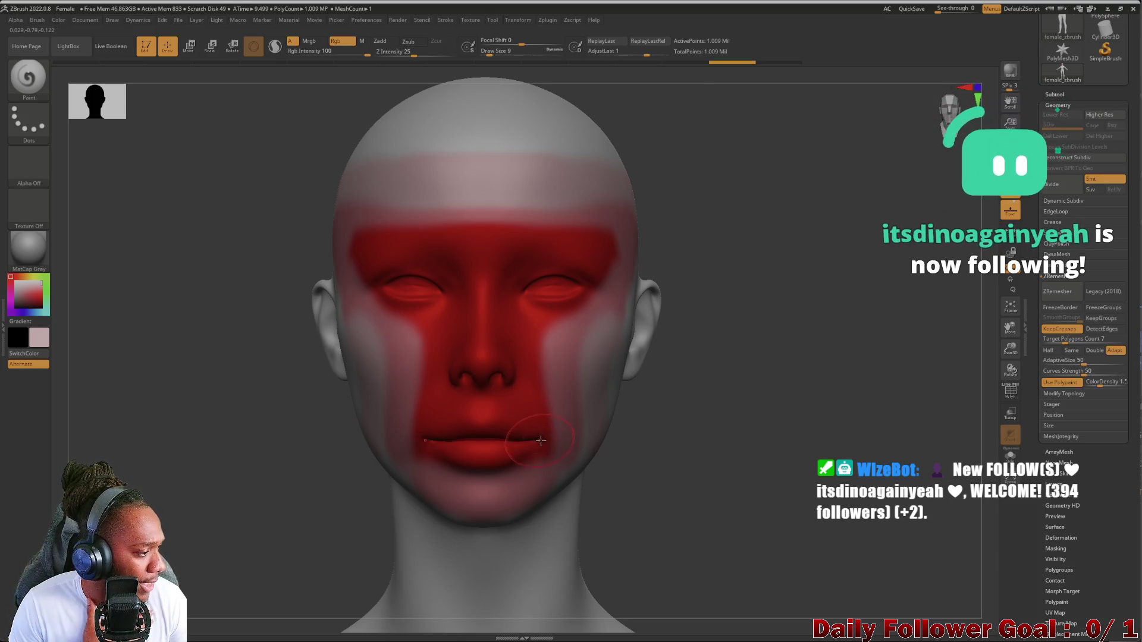
pyautogui.click(1128, 386)
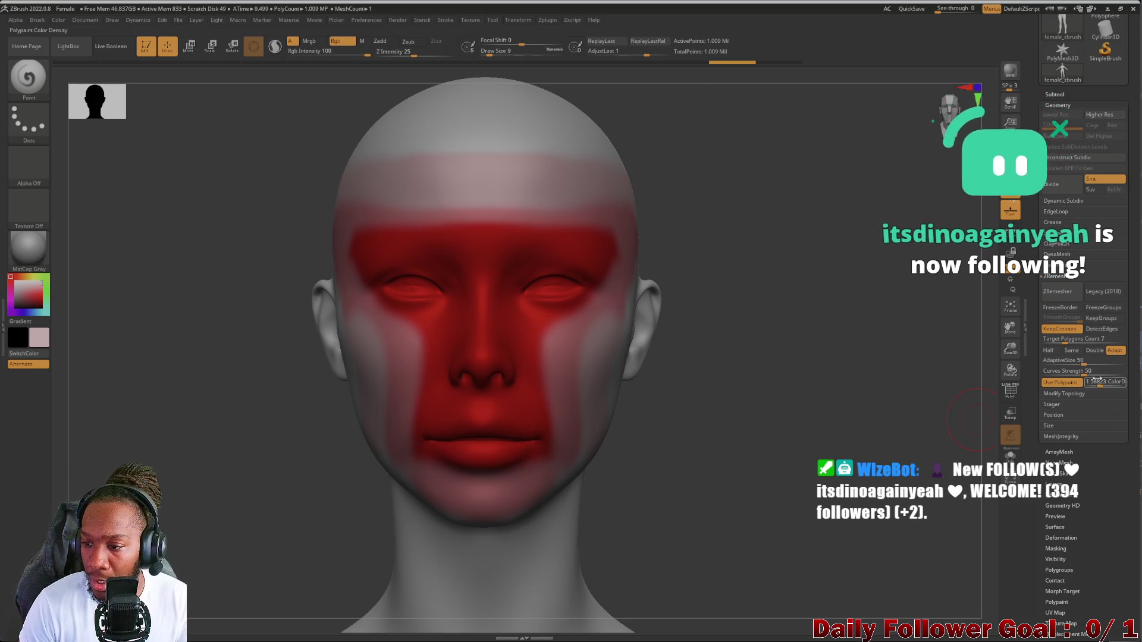
pyautogui.write('4')
pyautogui.press('Return')
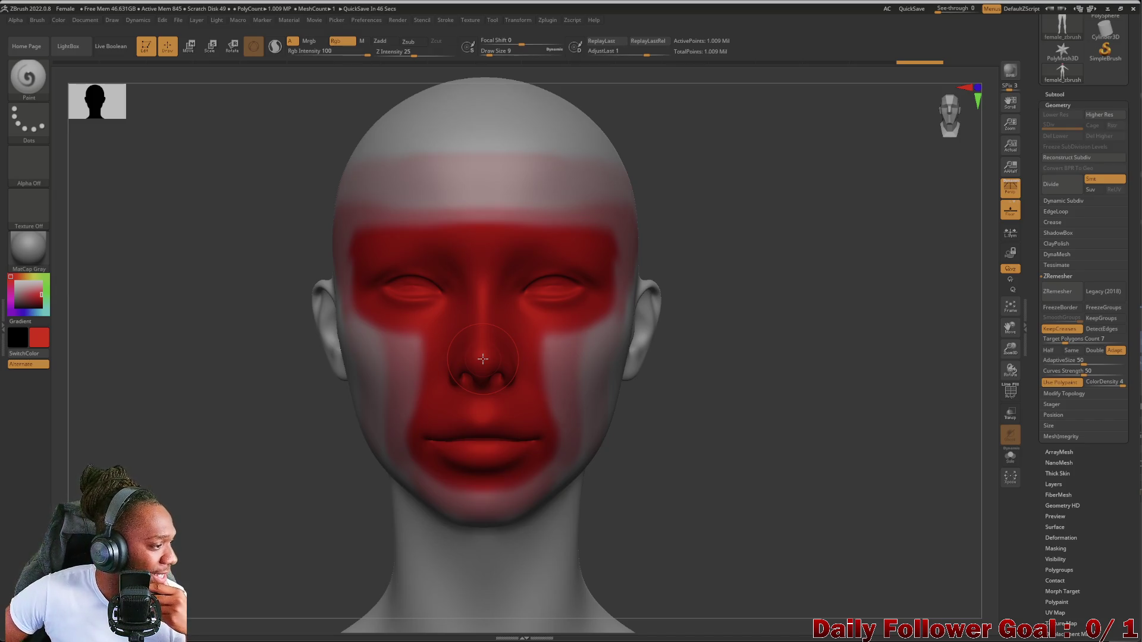
# Paint the lips a deeper red with extra strokes, checking from several angles
pyautogui.moveTo(28, 249)
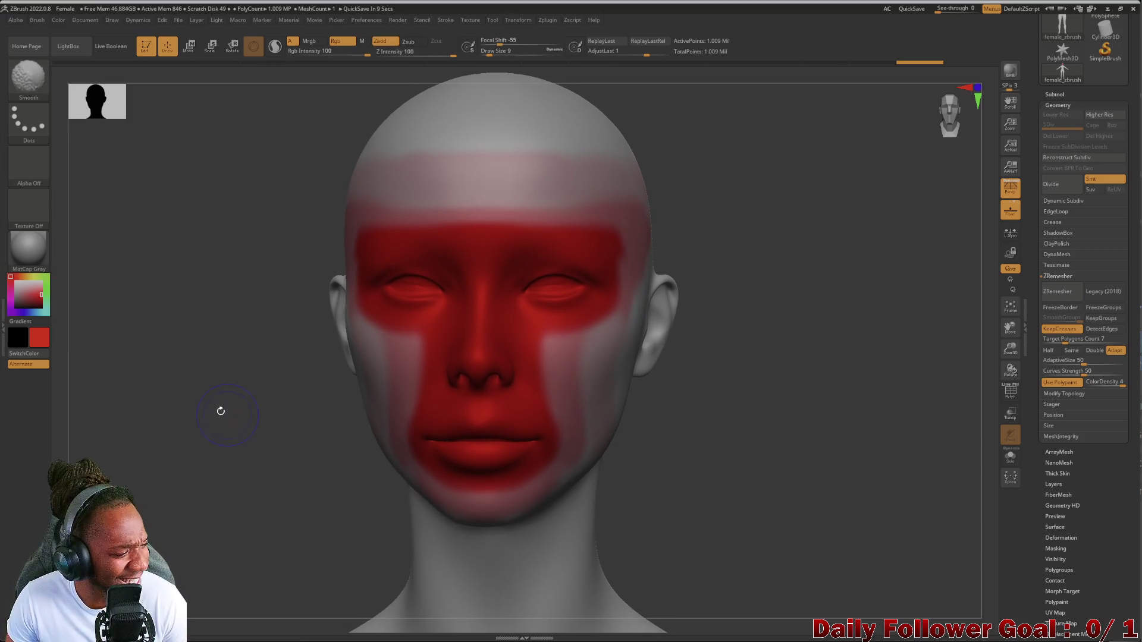
pyautogui.moveTo(213, 419); pyautogui.dragTo(152, 417)
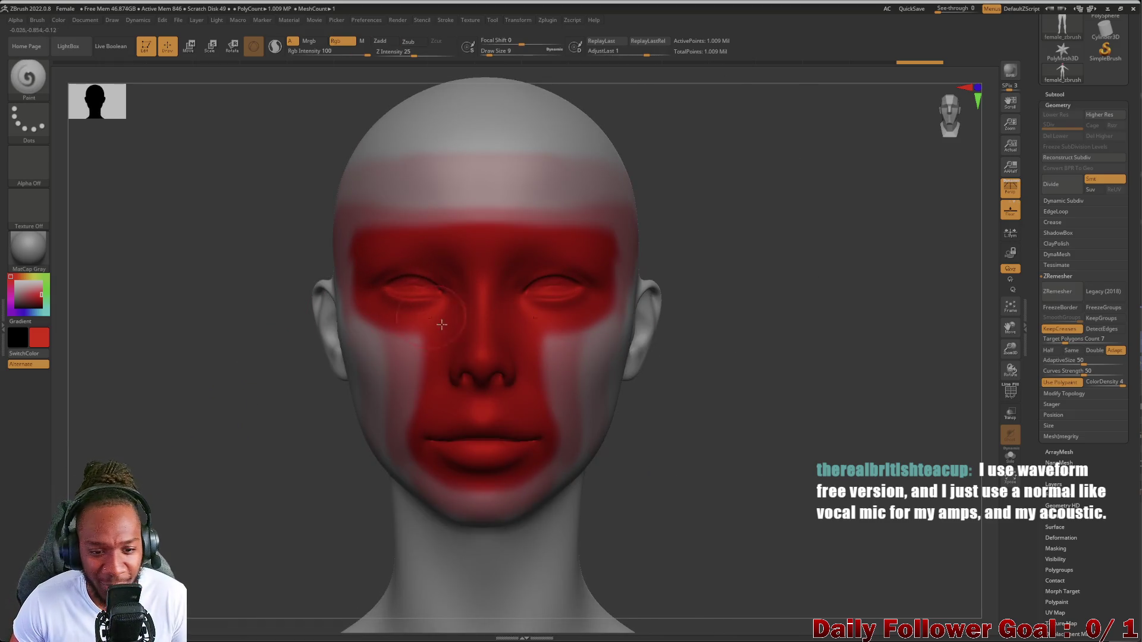
pyautogui.moveTo(465, 444)
pyautogui.mouseDown()
pyautogui.moveTo(527, 449)
pyautogui.moveTo(436, 441)
pyautogui.mouseUp()
pyautogui.moveTo(225, 492)
pyautogui.mouseDown()
pyautogui.moveTo(220, 441)
pyautogui.moveTo(222, 467)
pyautogui.mouseUp()
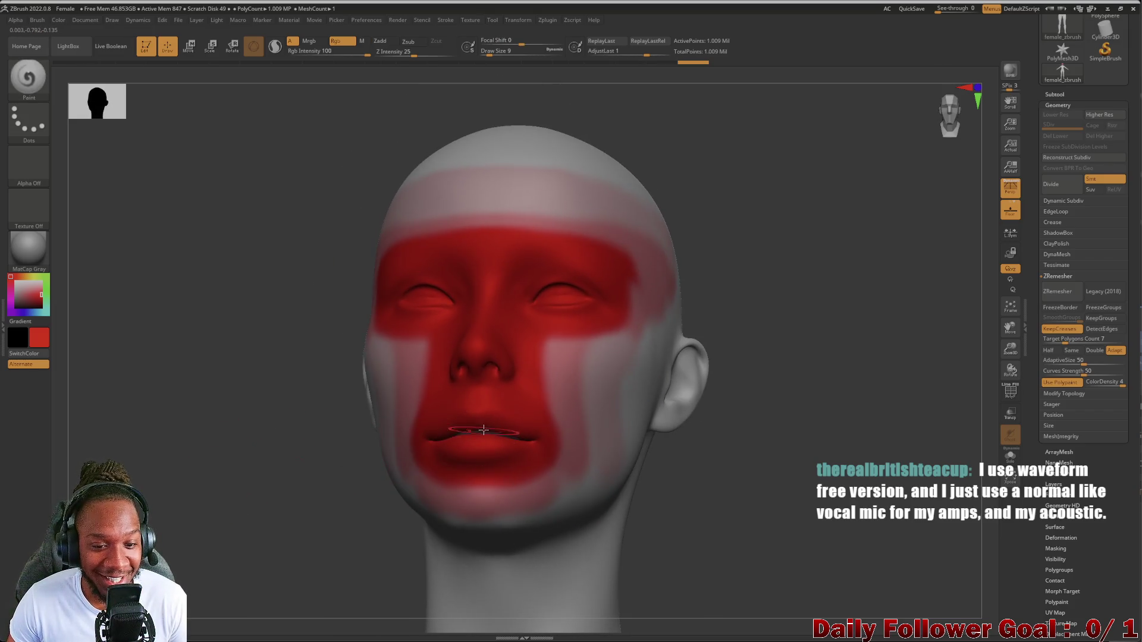
pyautogui.moveTo(498, 438); pyautogui.dragTo(437, 437)
pyautogui.moveTo(173, 518)
pyautogui.mouseDown()
pyautogui.moveTo(214, 484)
pyautogui.moveTo(176, 476)
pyautogui.moveTo(576, 565)
pyautogui.moveTo(355, 562)
pyautogui.moveTo(178, 472)
pyautogui.mouseUp()
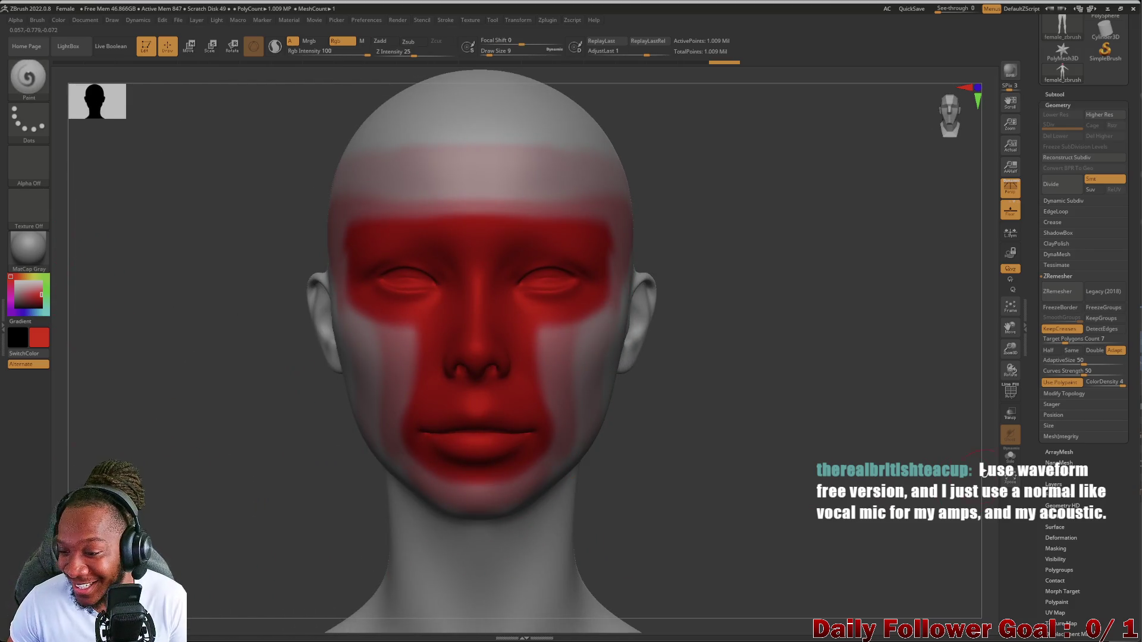
pyautogui.click(1071, 393)
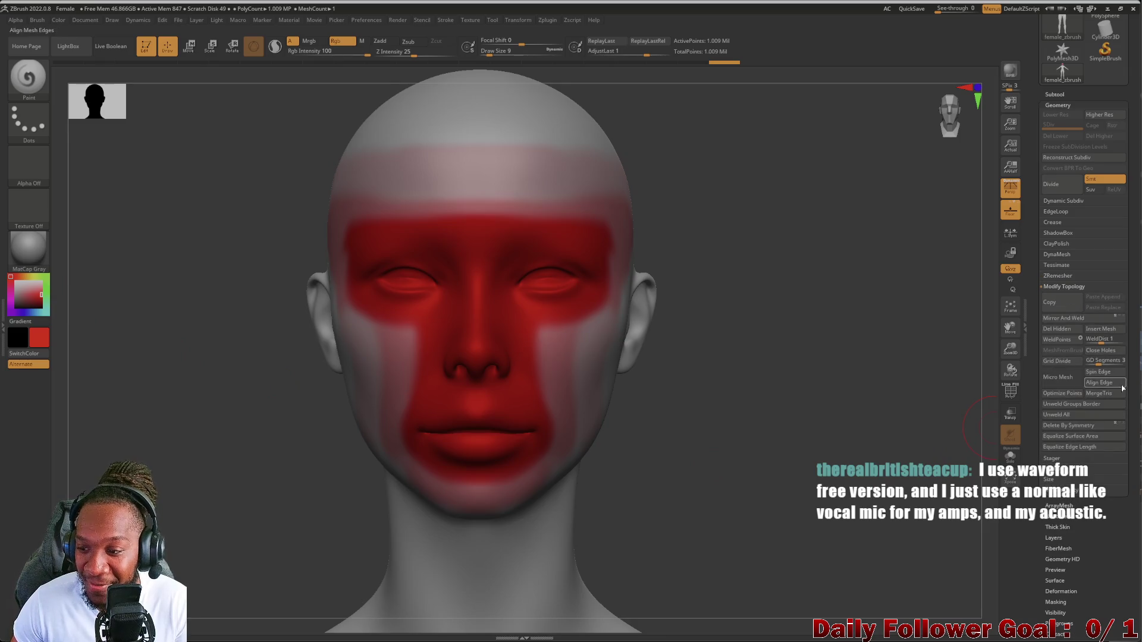
# Drag the ZRemesher ColorDensity slider down to 2.75
pyautogui.click(1069, 277)
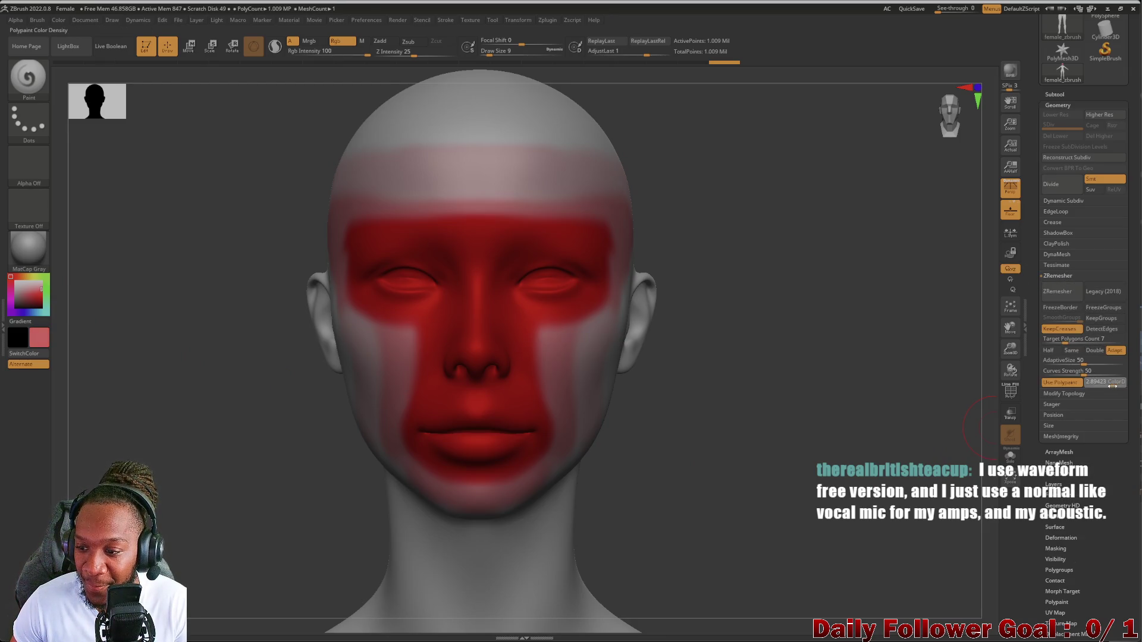
pyautogui.moveTo(1112, 386); pyautogui.dragTo(1110, 387)
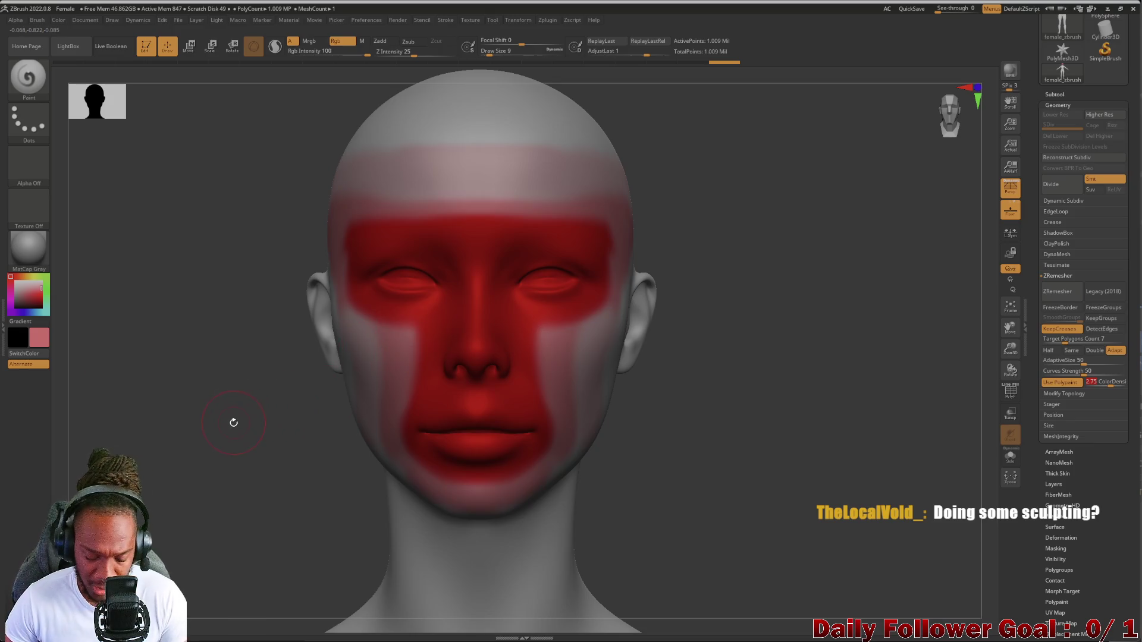
pyautogui.moveTo(213, 434)
pyautogui.mouseDown()
pyautogui.moveTo(177, 487)
pyautogui.moveTo(141, 461)
pyautogui.moveTo(201, 426)
pyautogui.mouseUp()
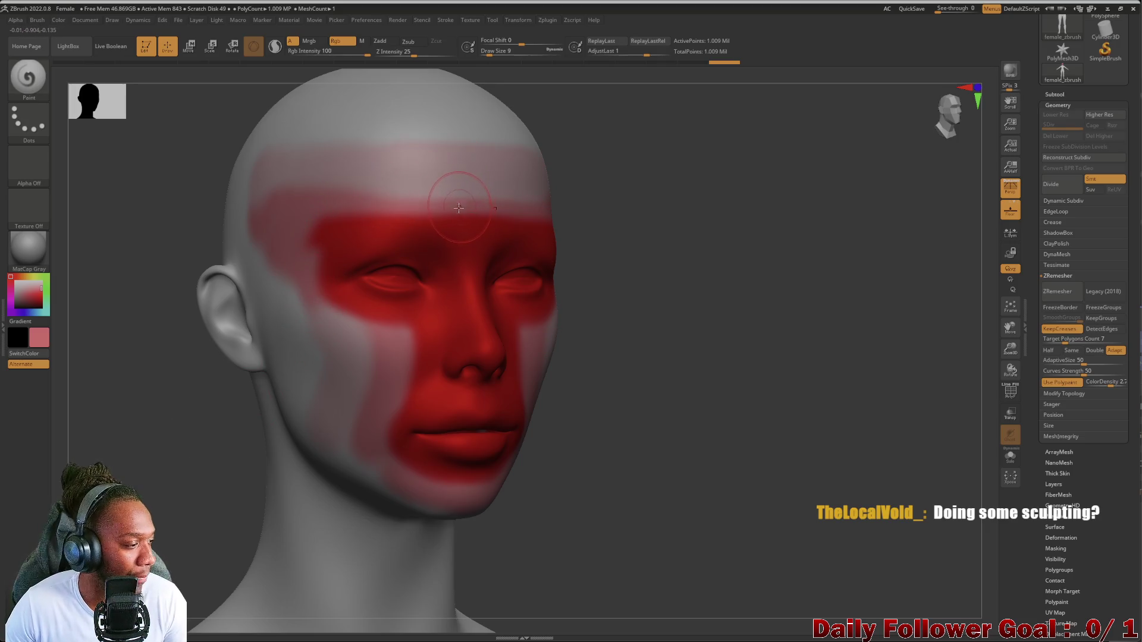
# Blend the red paint edge on the temple and cheek, then run ZRemesher to 19,248 points
pyautogui.moveTo(366, 203)
pyautogui.mouseDown()
pyautogui.moveTo(309, 211)
pyautogui.moveTo(321, 309)
pyautogui.moveTo(349, 334)
pyautogui.moveTo(384, 318)
pyautogui.moveTo(361, 404)
pyautogui.moveTo(378, 465)
pyautogui.mouseUp()
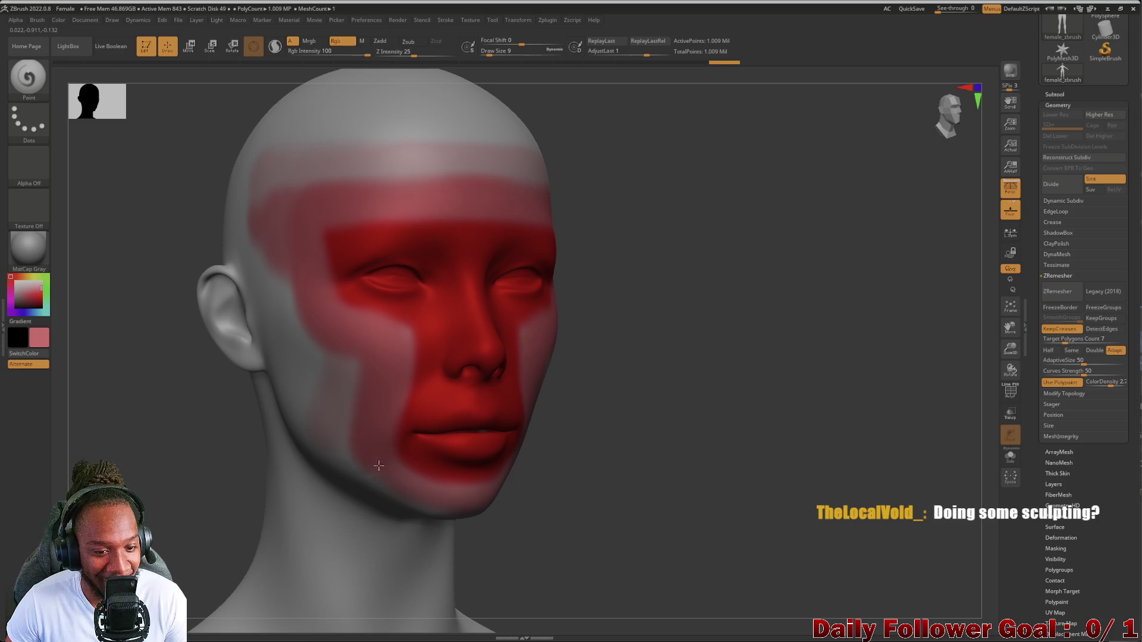
pyautogui.keyDown('shift'); pyautogui.moveTo(212, 484); pyautogui.dragTo(391, 503); pyautogui.keyUp('shift')
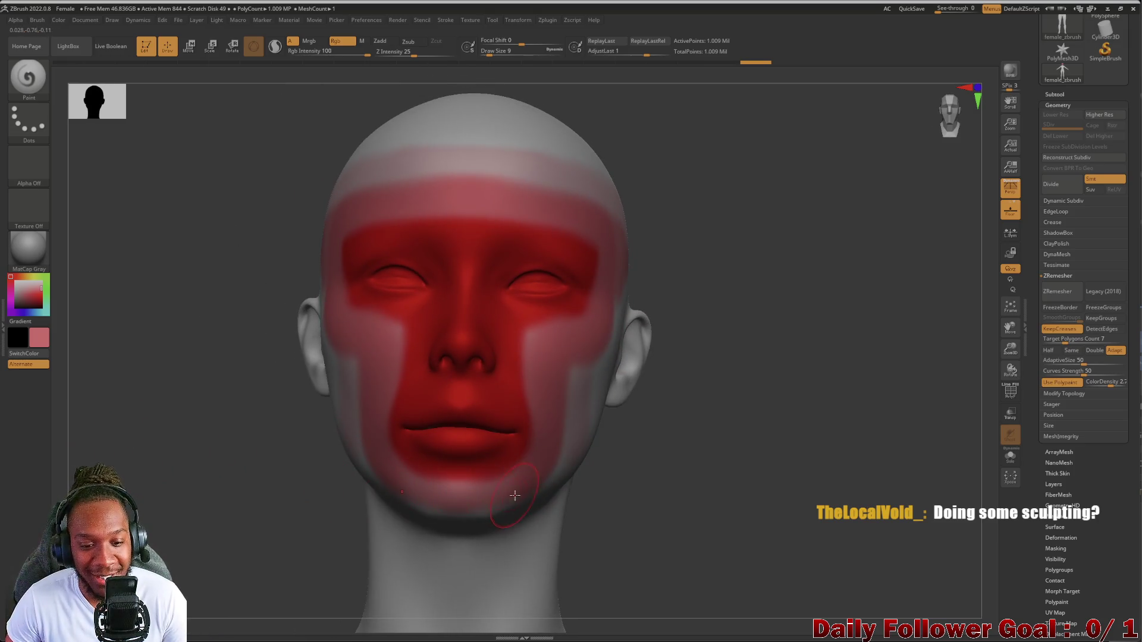
pyautogui.moveTo(168, 422)
pyautogui.mouseDown()
pyautogui.moveTo(184, 464)
pyautogui.moveTo(170, 490)
pyautogui.mouseUp()
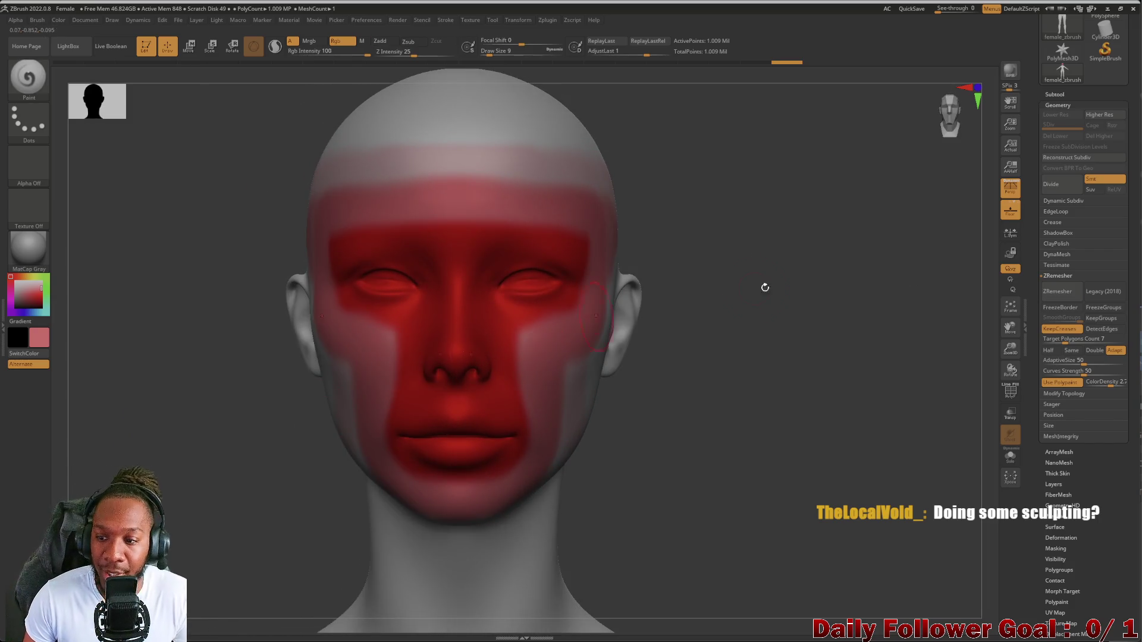
pyautogui.click(1045, 296)
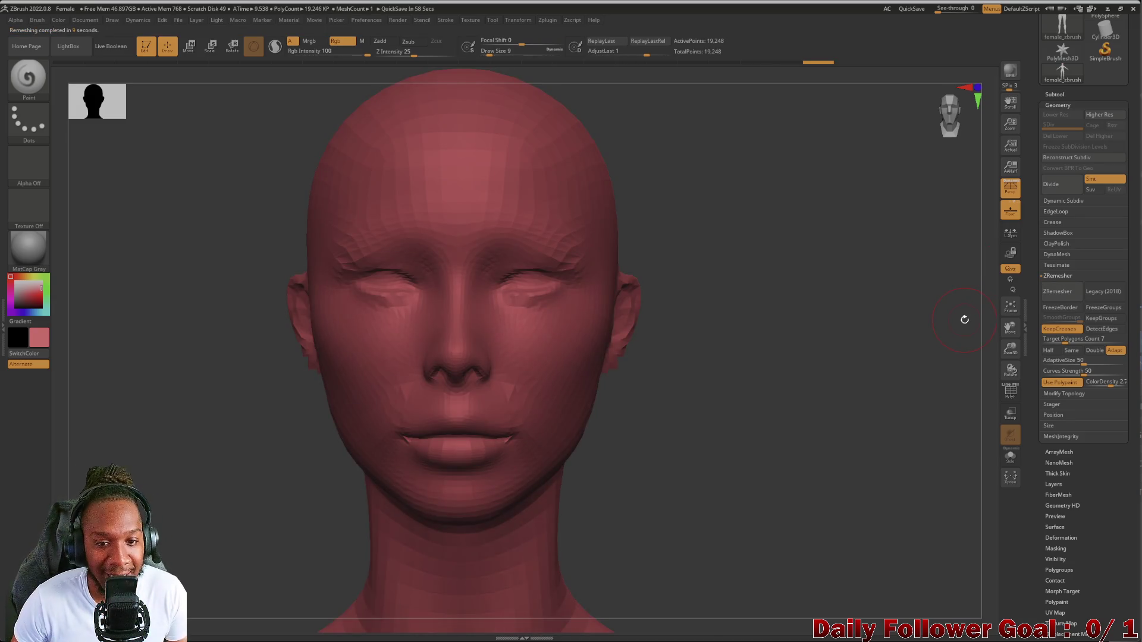
# Undo the remesh, turn KeepCreases off, rerun ZRemesher, then undo that result too
pyautogui.moveTo(142, 424)
pyautogui.mouseDown()
pyautogui.moveTo(159, 464)
pyautogui.moveTo(173, 454)
pyautogui.moveTo(179, 468)
pyautogui.moveTo(137, 470)
pyautogui.moveTo(168, 492)
pyautogui.moveTo(184, 434)
pyautogui.moveTo(166, 280)
pyautogui.moveTo(179, 430)
pyautogui.mouseUp()
pyautogui.moveTo(146, 356)
pyautogui.keyDown('alt'); pyautogui.mouseDown()
pyautogui.moveTo(191, 477)
pyautogui.moveTo(191, 308)
pyautogui.moveTo(181, 315)
pyautogui.moveTo(187, 330)
pyautogui.moveTo(198, 293)
pyautogui.moveTo(230, 448)
pyautogui.moveTo(236, 411)
pyautogui.moveTo(214, 393)
pyautogui.moveTo(176, 487)
pyautogui.moveTo(197, 542)
pyautogui.mouseUp(); pyautogui.keyUp('alt')
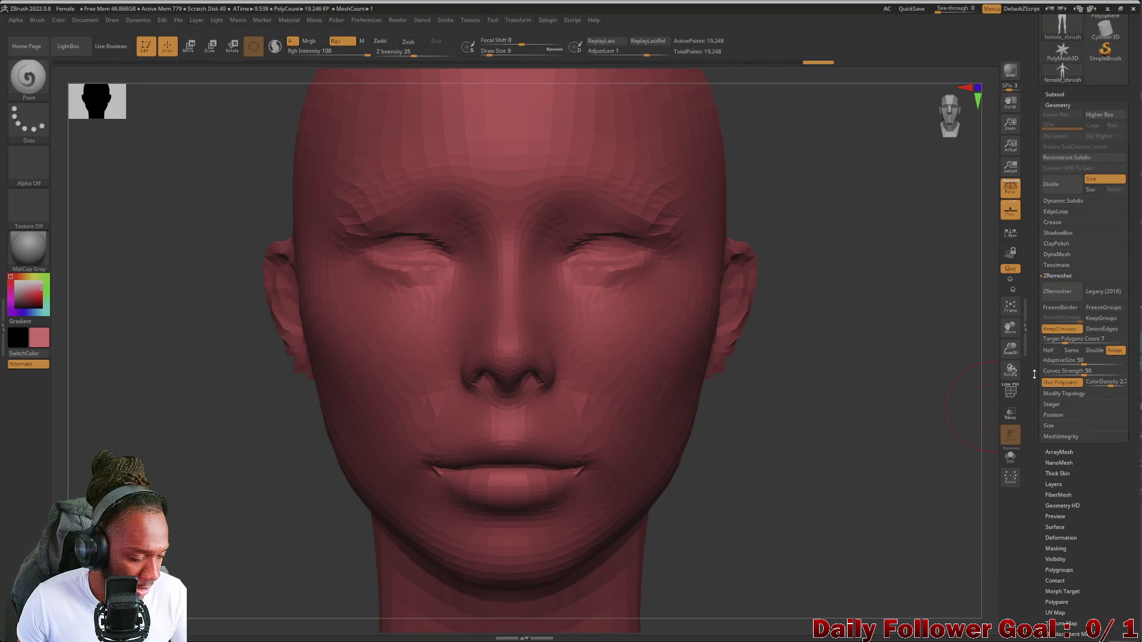
pyautogui.hotkey('ctrl', 'z')
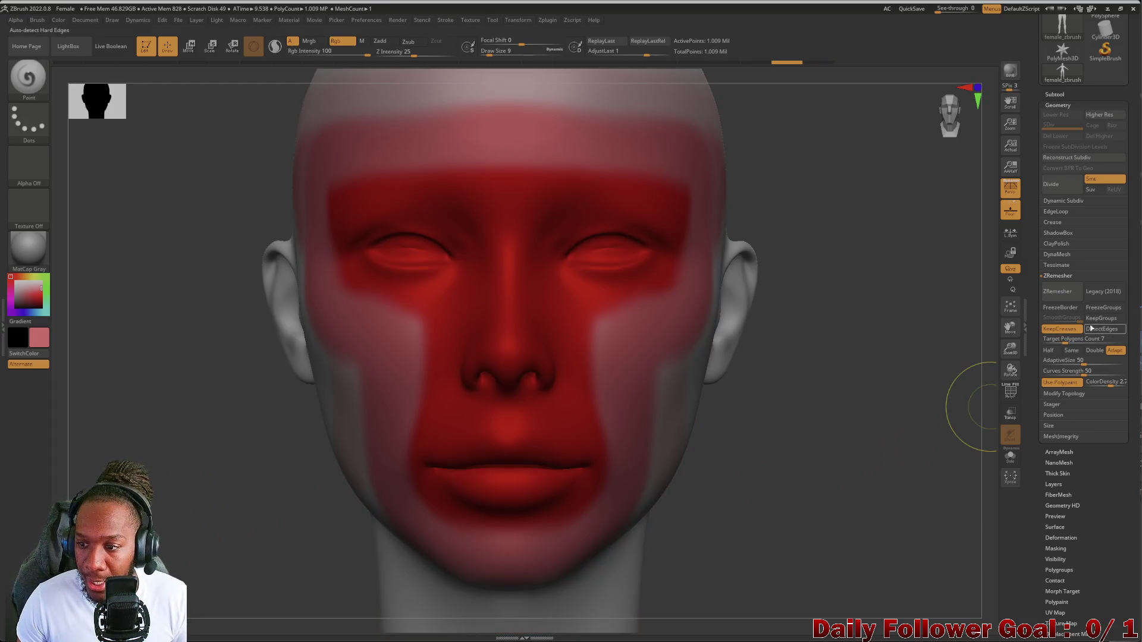
pyautogui.click(1062, 330)
pyautogui.click(1063, 293)
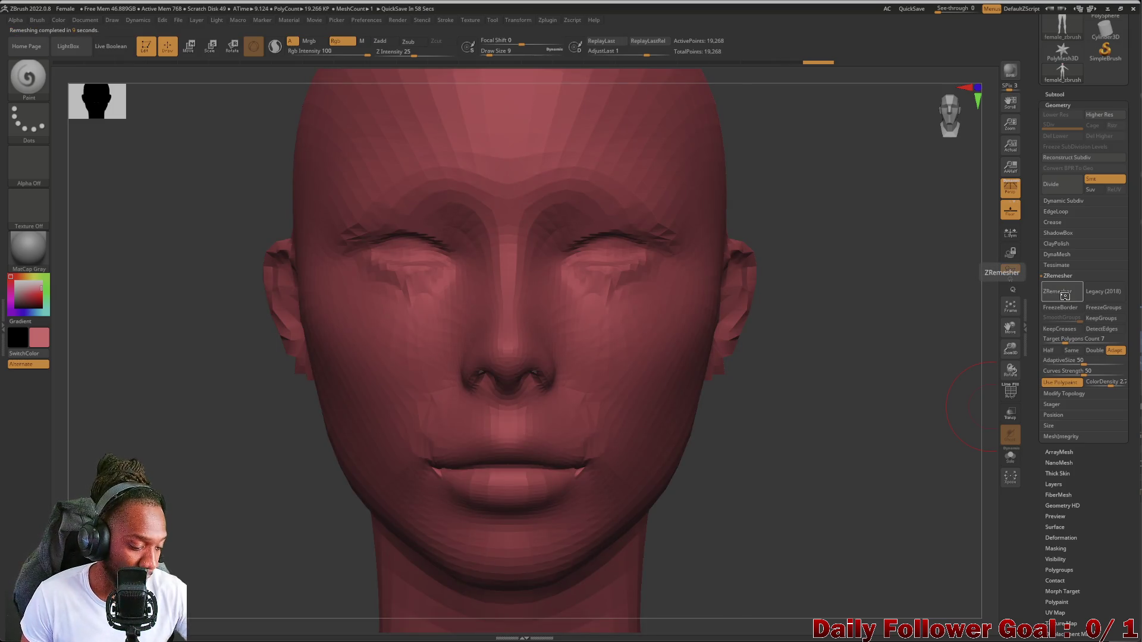
pyautogui.hotkey('ctrl', 'z')
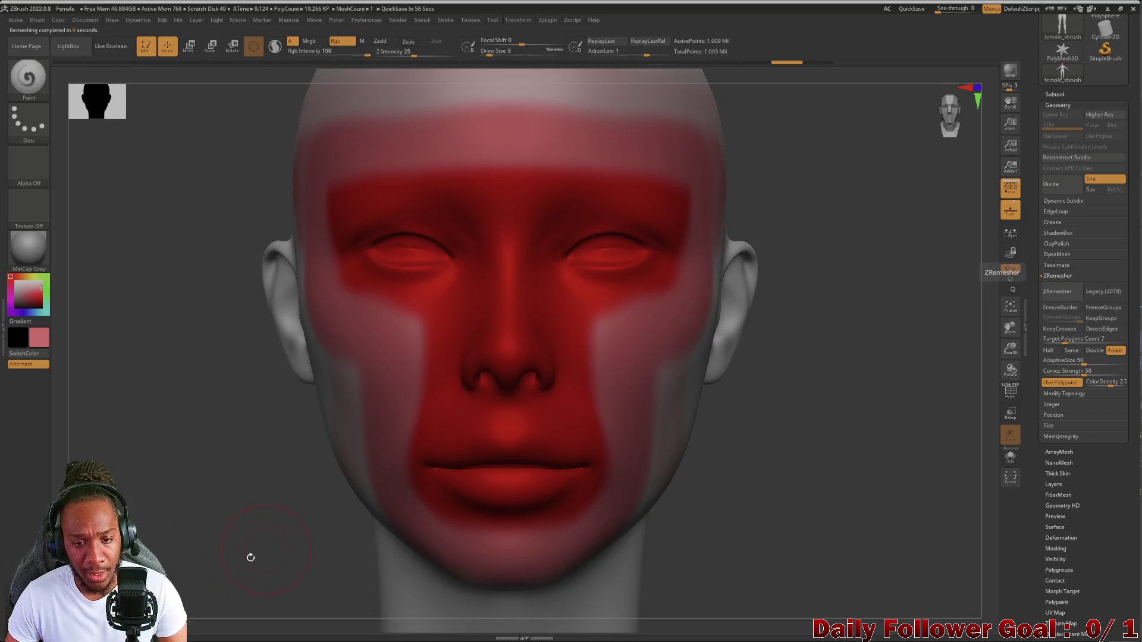
pyautogui.moveTo(199, 526)
pyautogui.keyDown('alt'); pyautogui.mouseDown()
pyautogui.moveTo(247, 476)
pyautogui.moveTo(222, 288)
pyautogui.mouseUp(); pyautogui.keyUp('alt')
# Run ZRemesher to produce a 20,052-point low-poly figure
pyautogui.click(1057, 290)
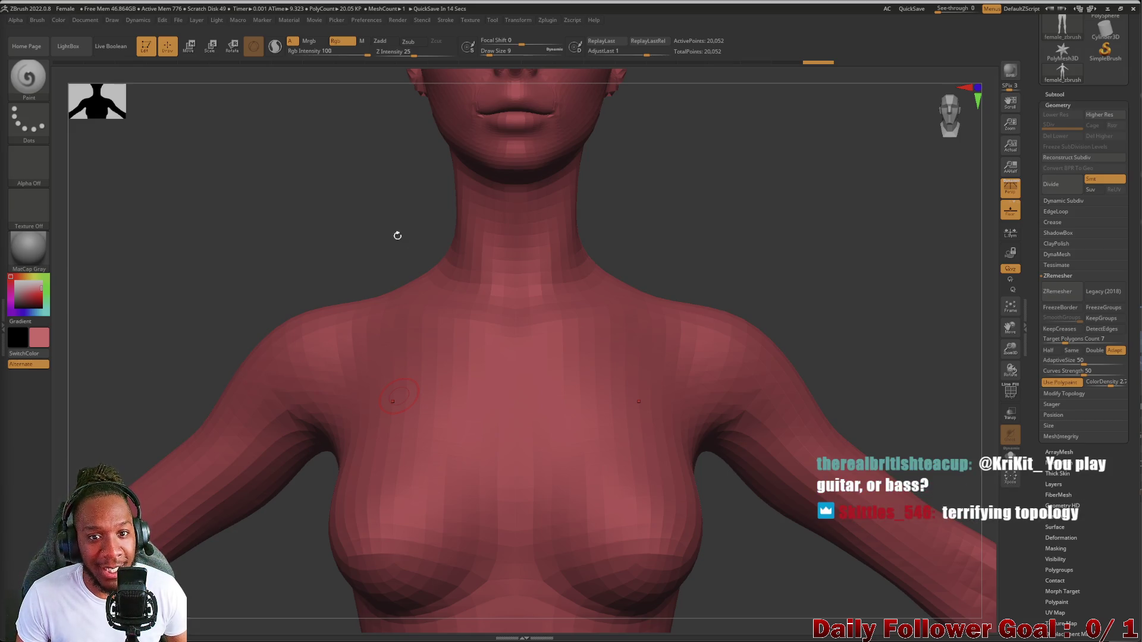
# Show the polygon wireframe and zoom in so the red head's face fills the canvas
pyautogui.click(1010, 391)
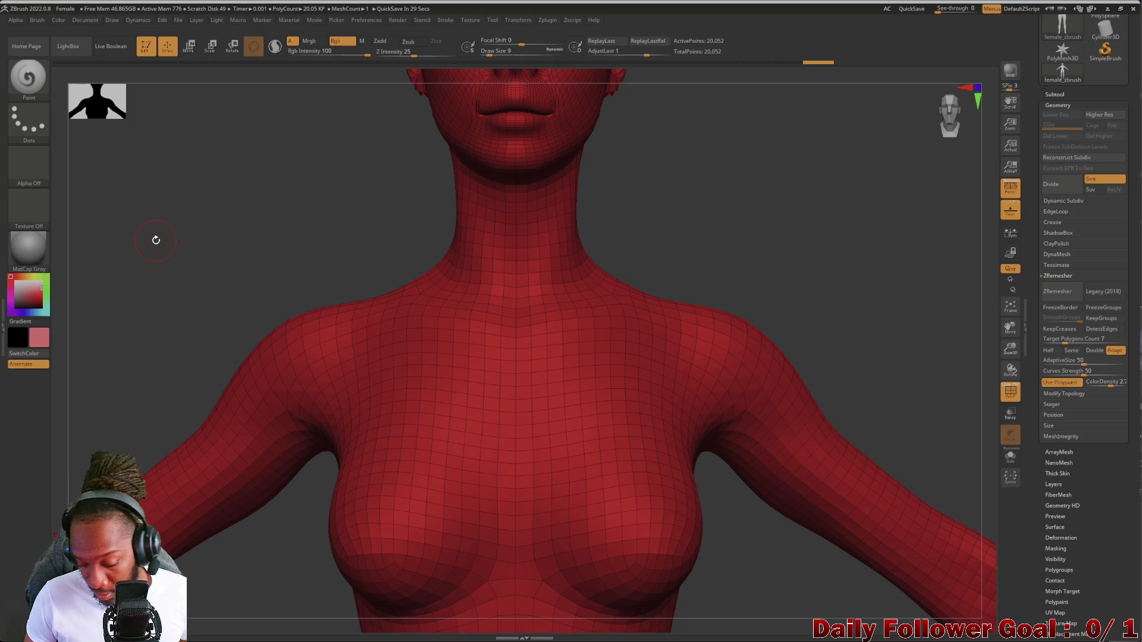
pyautogui.moveTo(271, 339)
pyautogui.mouseDown()
pyautogui.moveTo(230, 245)
pyautogui.moveTo(197, 264)
pyautogui.mouseUp()
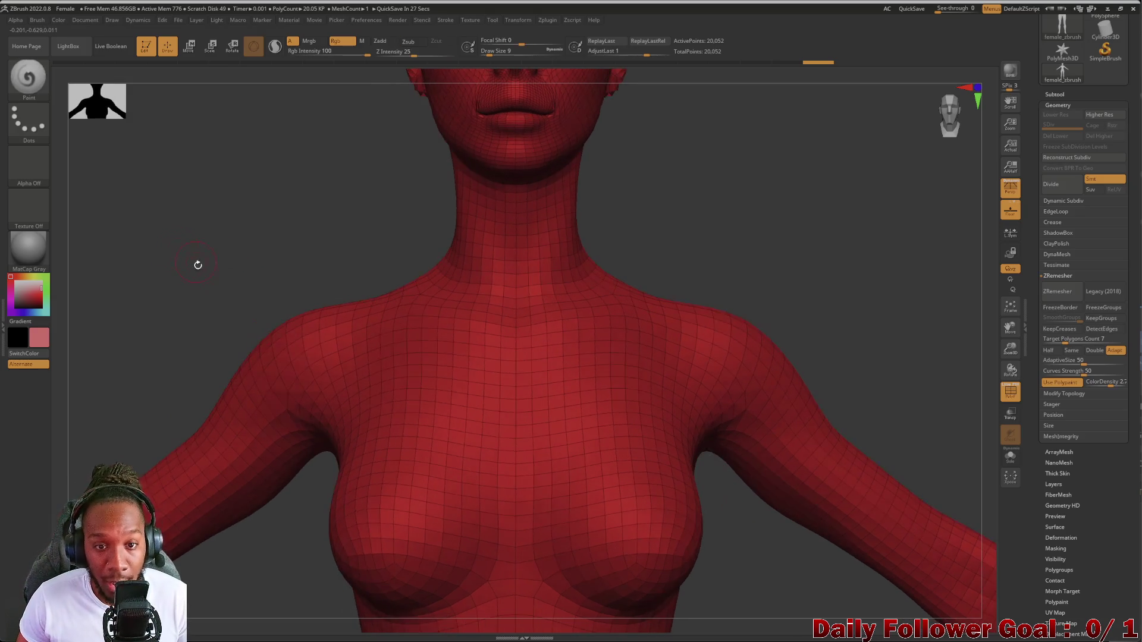
pyautogui.keyDown('alt'); pyautogui.moveTo(266, 199); pyautogui.dragTo(249, 413); pyautogui.keyUp('alt')
pyautogui.moveTo(250, 354)
pyautogui.keyDown('alt'); pyautogui.mouseDown()
pyautogui.moveTo(234, 426)
pyautogui.moveTo(424, 301)
pyautogui.mouseUp(); pyautogui.keyUp('alt')
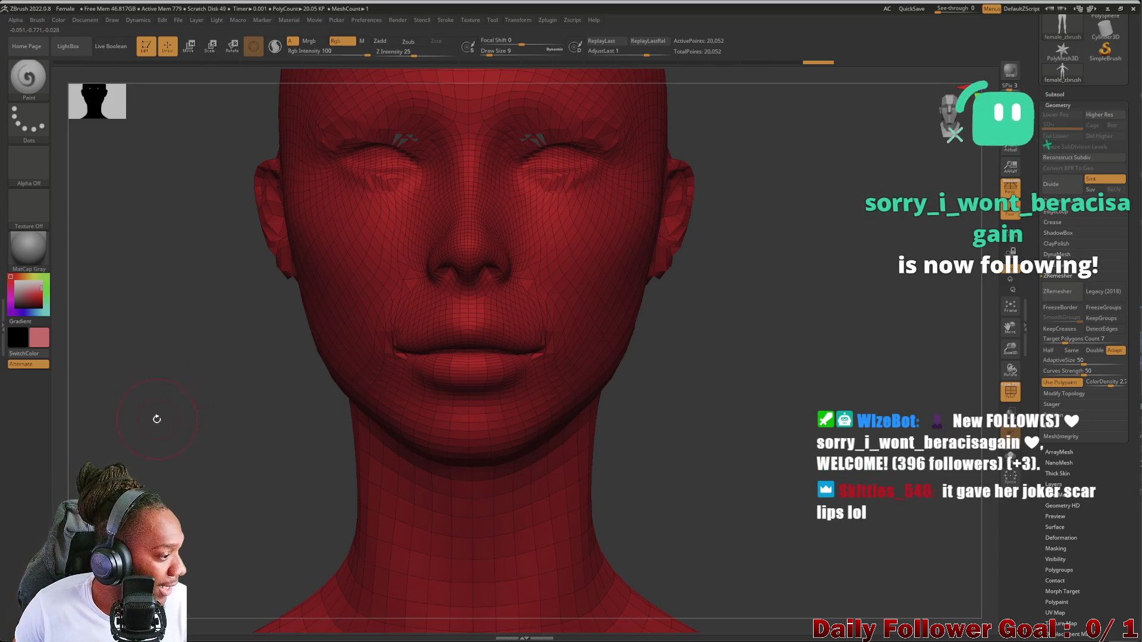
# Shift-smooth the dark triangles above both eyes and at the inner eye corners
pyautogui.moveTo(122, 415); pyautogui.dragTo(147, 460)
pyautogui.press('shift')
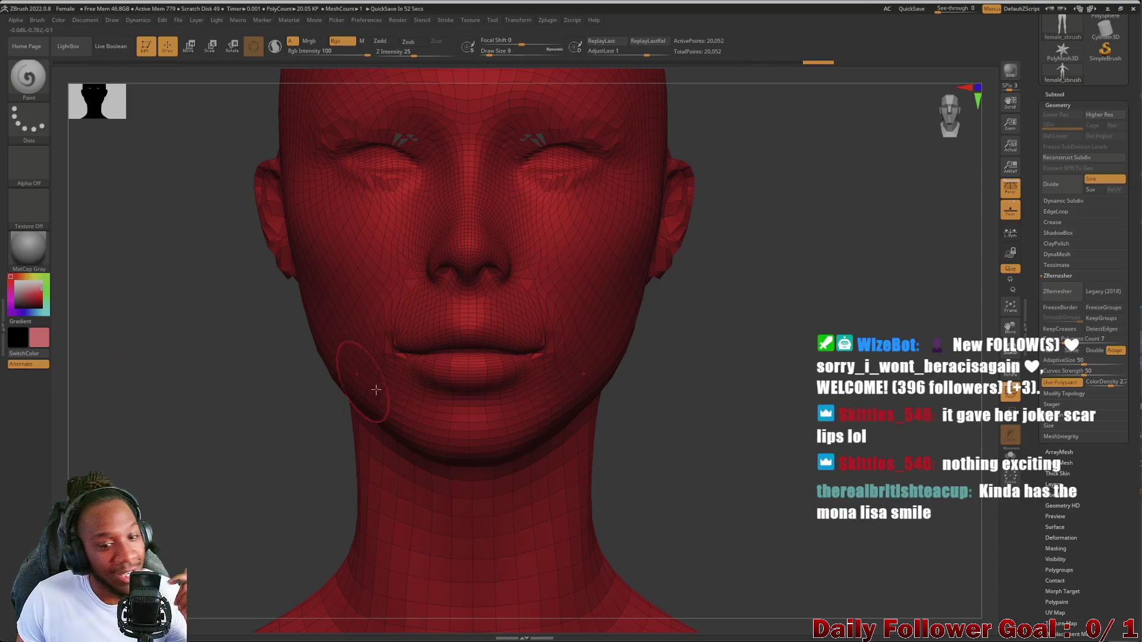
pyautogui.moveTo(313, 370); pyautogui.dragTo(305, 305)
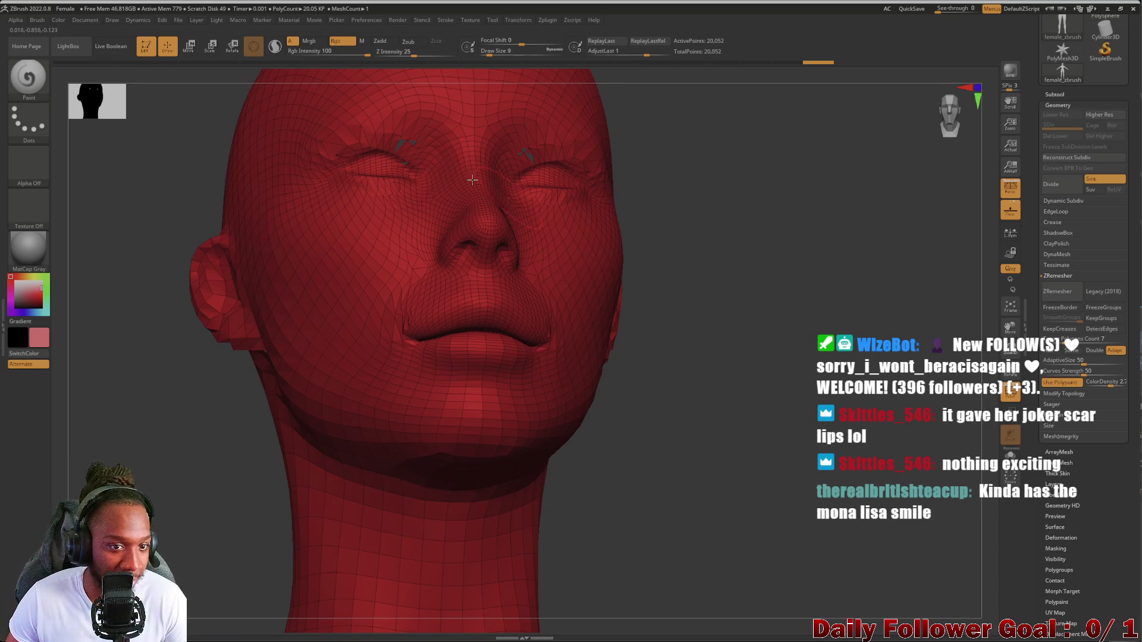
pyautogui.moveTo(153, 257)
pyautogui.mouseDown()
pyautogui.moveTo(84, 203)
pyautogui.moveTo(179, 172)
pyautogui.moveTo(158, 225)
pyautogui.moveTo(110, 191)
pyautogui.mouseUp()
pyautogui.keyDown('alt'); pyautogui.moveTo(139, 249); pyautogui.dragTo(104, 365); pyautogui.keyUp('alt')
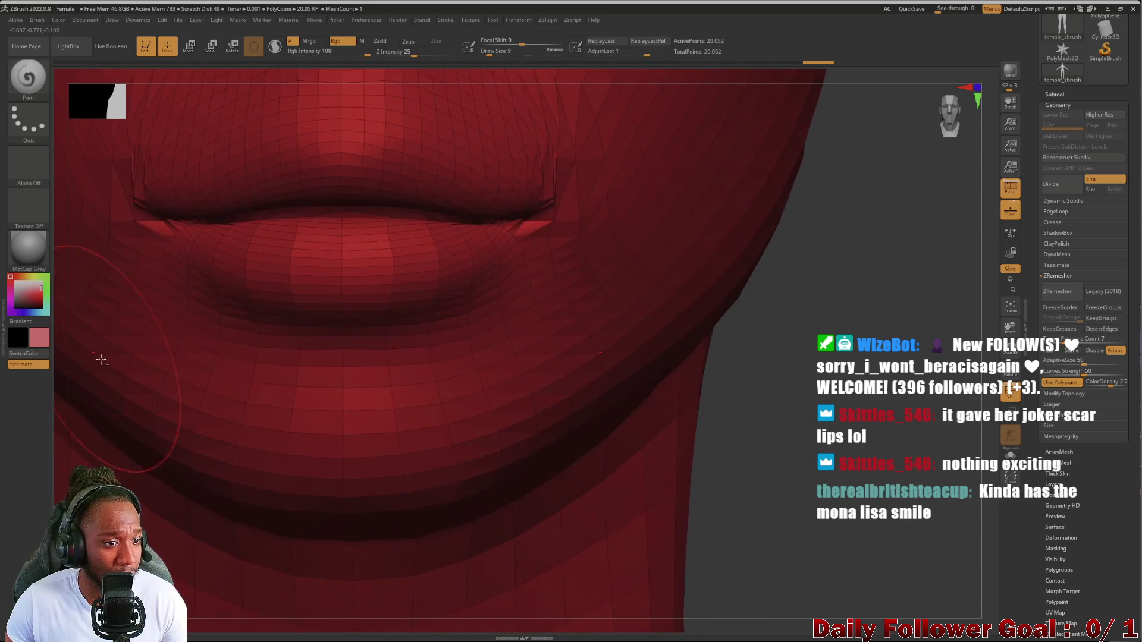
pyautogui.moveTo(517, 443)
pyautogui.keyDown('alt'); pyautogui.mouseDown()
pyautogui.moveTo(89, 392)
pyautogui.moveTo(72, 434)
pyautogui.mouseUp(); pyautogui.keyUp('alt')
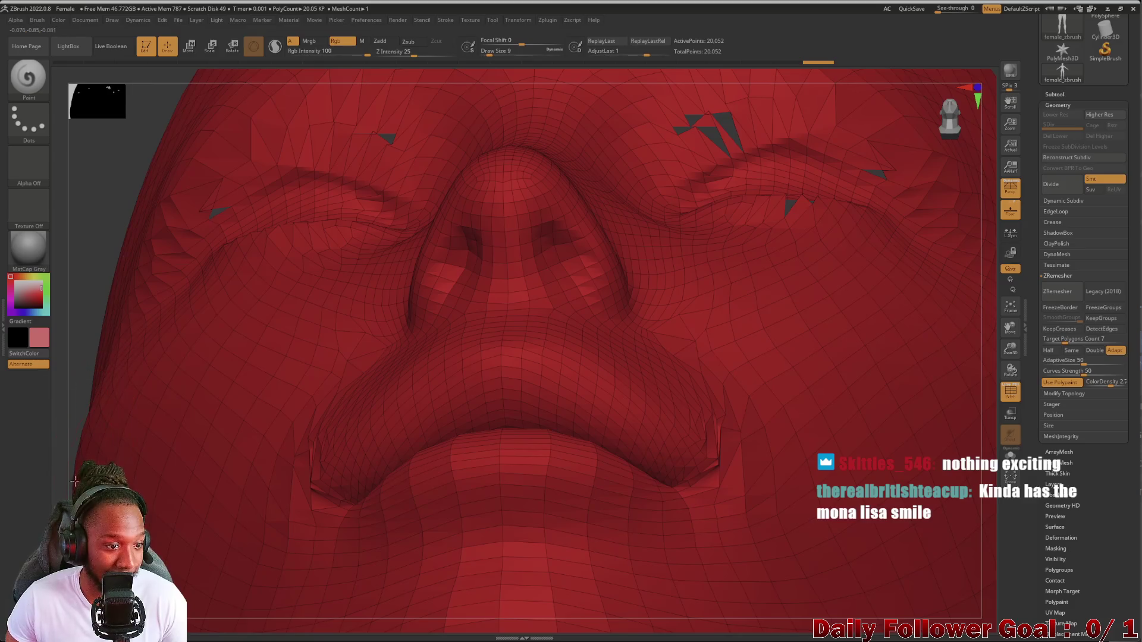
pyautogui.keyDown('shift'); pyautogui.moveTo(86, 292); pyautogui.dragTo(69, 286); pyautogui.keyUp('shift')
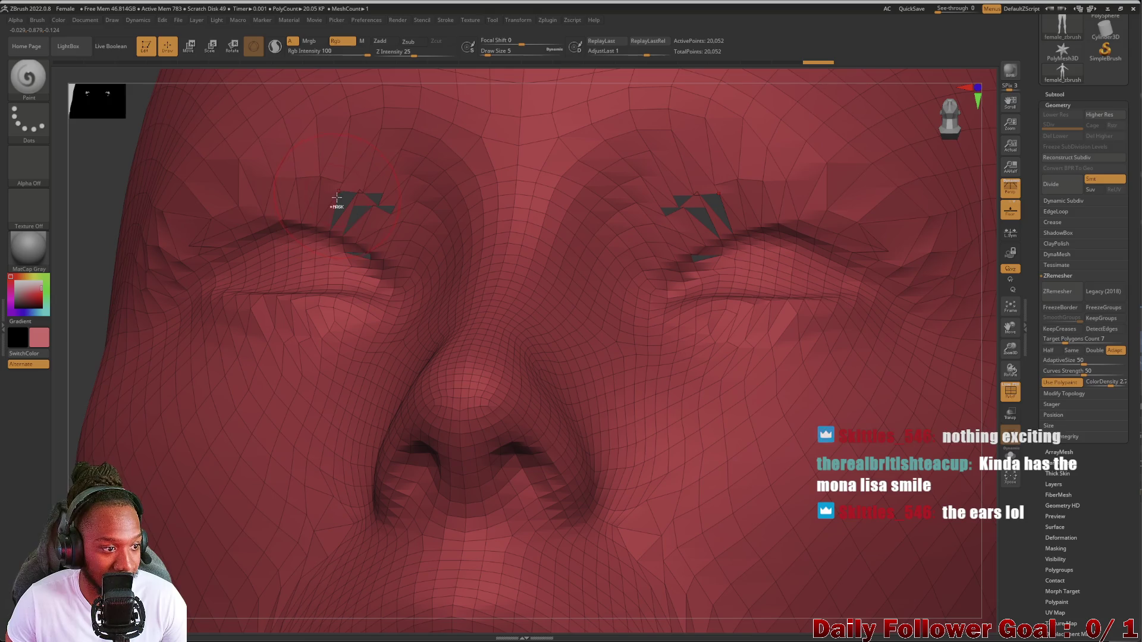
pyautogui.keyDown('shift'); pyautogui.moveTo(345, 198); pyautogui.dragTo(362, 202); pyautogui.keyUp('shift')
pyautogui.keyDown('shift'); pyautogui.moveTo(353, 253); pyautogui.dragTo(369, 259); pyautogui.keyUp('shift')
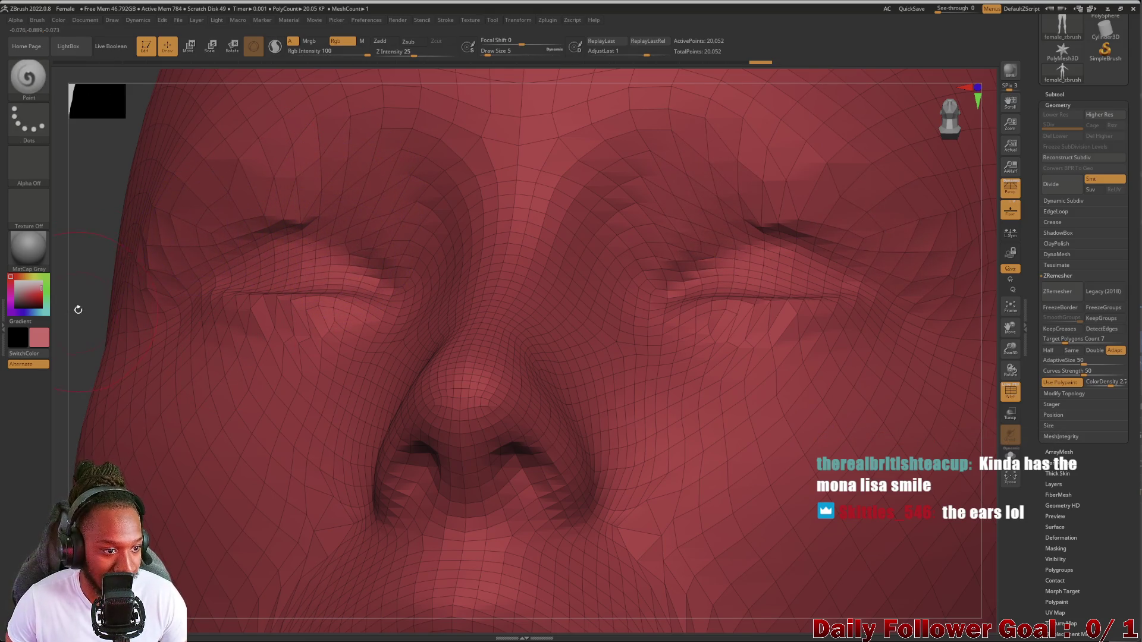
# Turn the head back to a front view, angled slightly to show the ear
pyautogui.moveTo(76, 305)
pyautogui.mouseDown()
pyautogui.moveTo(87, 178)
pyautogui.moveTo(78, 293)
pyautogui.mouseUp()
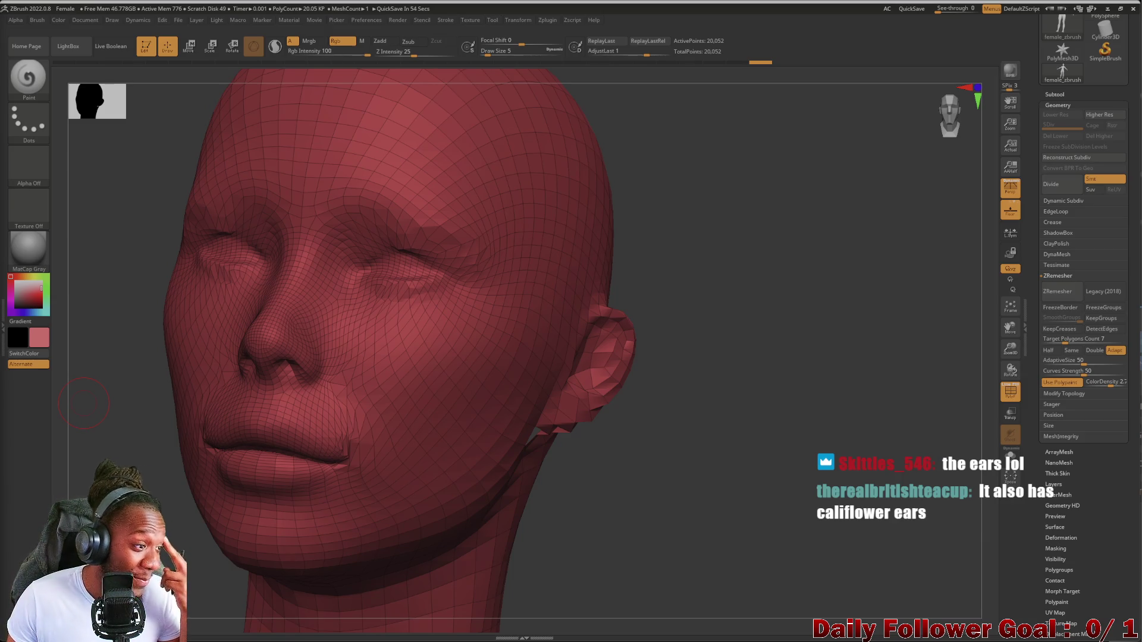
pyautogui.moveTo(162, 489); pyautogui.dragTo(356, 476)
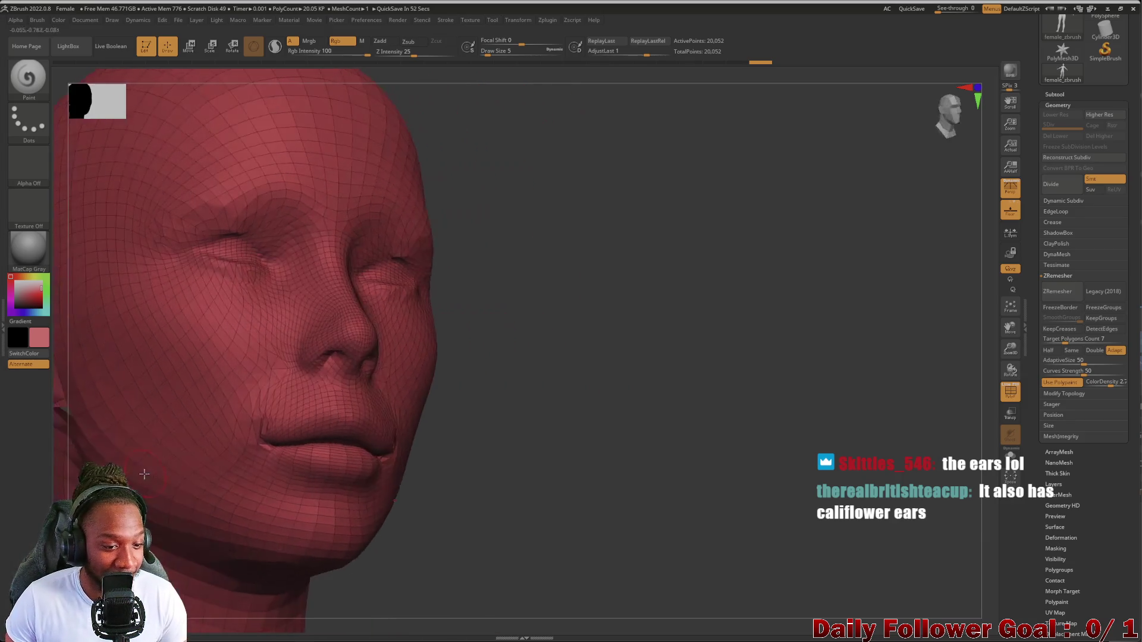
pyautogui.moveTo(563, 471); pyautogui.dragTo(452, 499)
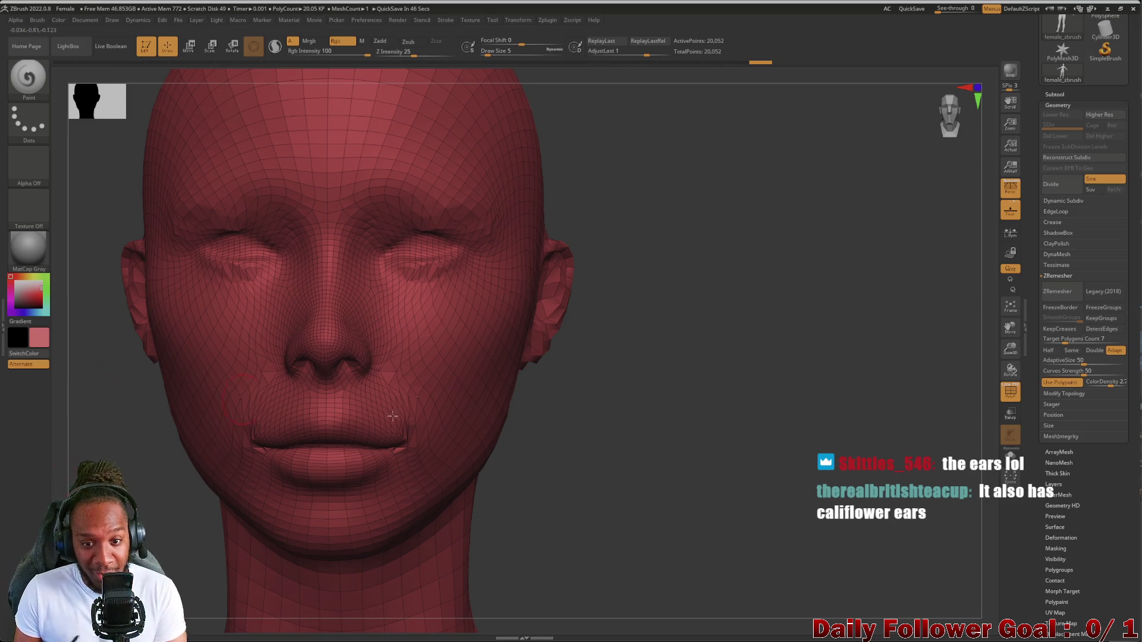
pyautogui.moveTo(589, 416)
pyautogui.mouseDown()
pyautogui.moveTo(604, 420)
pyautogui.moveTo(537, 402)
pyautogui.moveTo(619, 416)
pyautogui.moveTo(599, 426)
pyautogui.mouseUp()
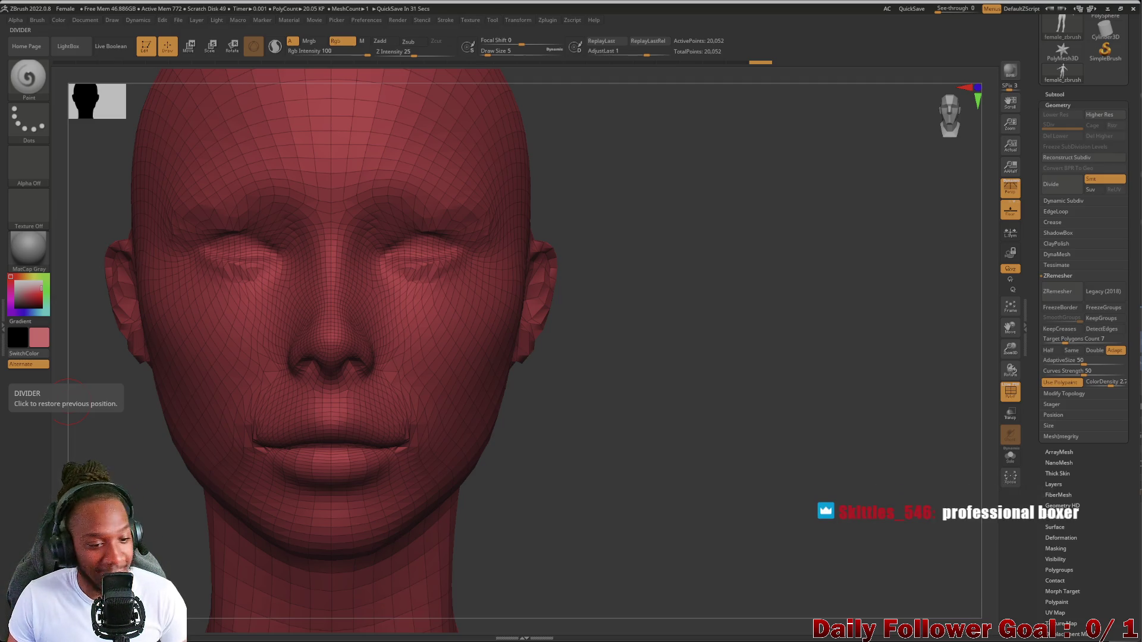
# Zoom in and Shift-smooth the artifact at the mouth corner
pyautogui.moveTo(142, 470); pyautogui.dragTo(166, 449)
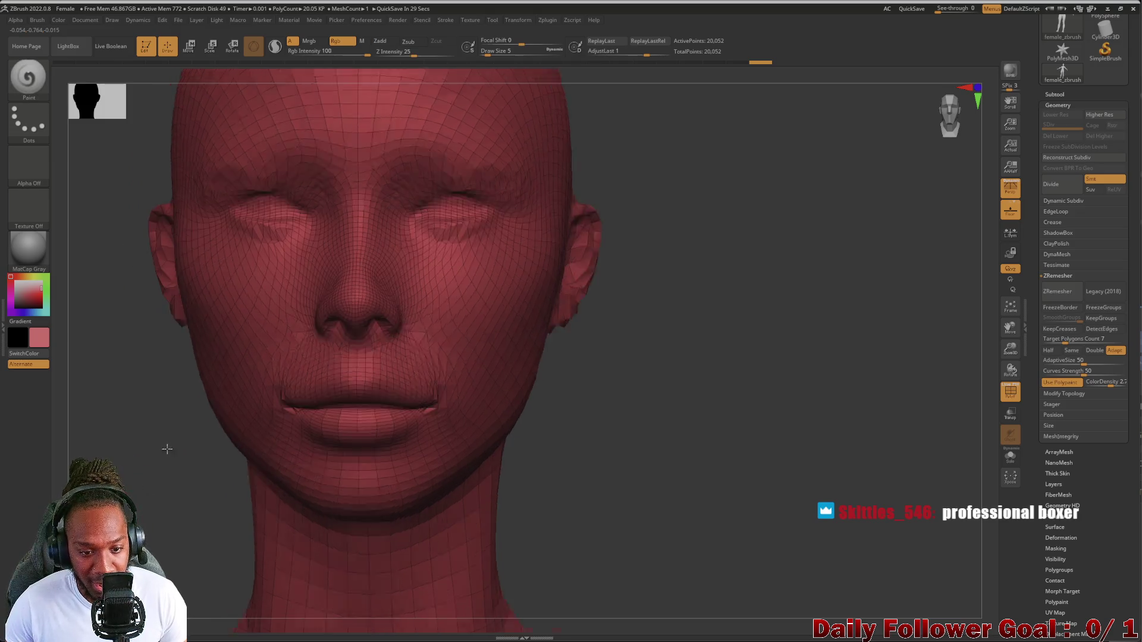
pyautogui.scroll(2, 166, 449)
pyautogui.press('ctrl')
pyautogui.press('shift')
pyautogui.keyDown('shift'); pyautogui.moveTo(371, 357); pyautogui.dragTo(377, 387); pyautogui.keyUp('shift')
pyautogui.moveTo(169, 467)
pyautogui.keyDown('shift'); pyautogui.mouseDown()
pyautogui.moveTo(178, 480)
pyautogui.moveTo(153, 476)
pyautogui.moveTo(181, 473)
pyautogui.moveTo(181, 464)
pyautogui.mouseUp(); pyautogui.keyUp('shift')
# Revert through Undo History to the 1.009 Mil painted head and turn PolyF off
pyautogui.press('f')
pyautogui.press('ctrl')
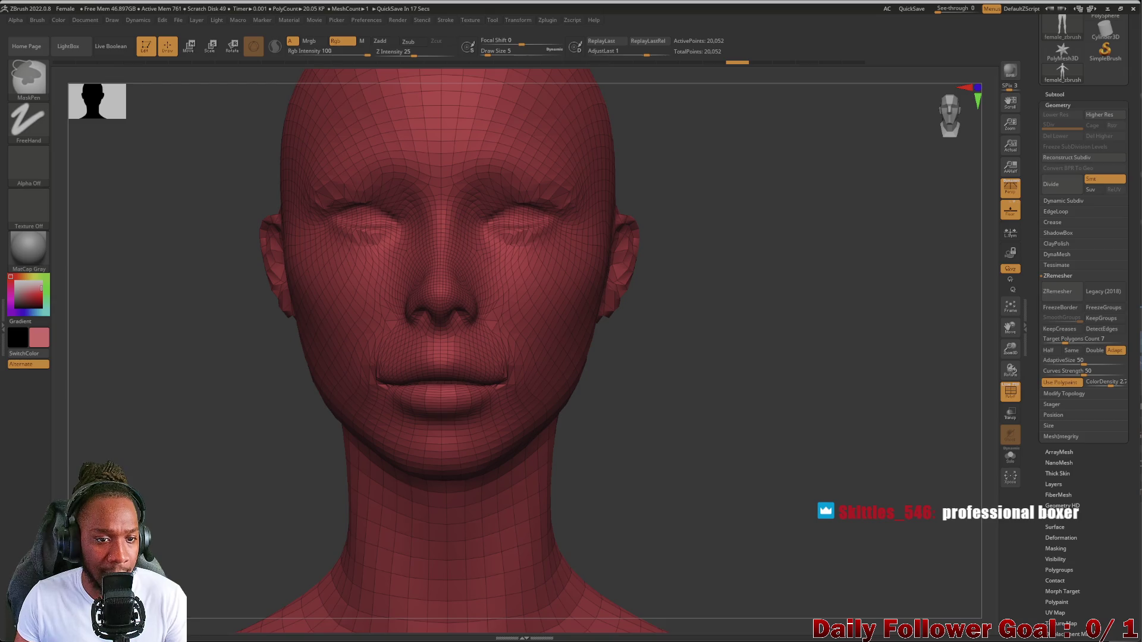
pyautogui.hotkey('ctrl', 'a')
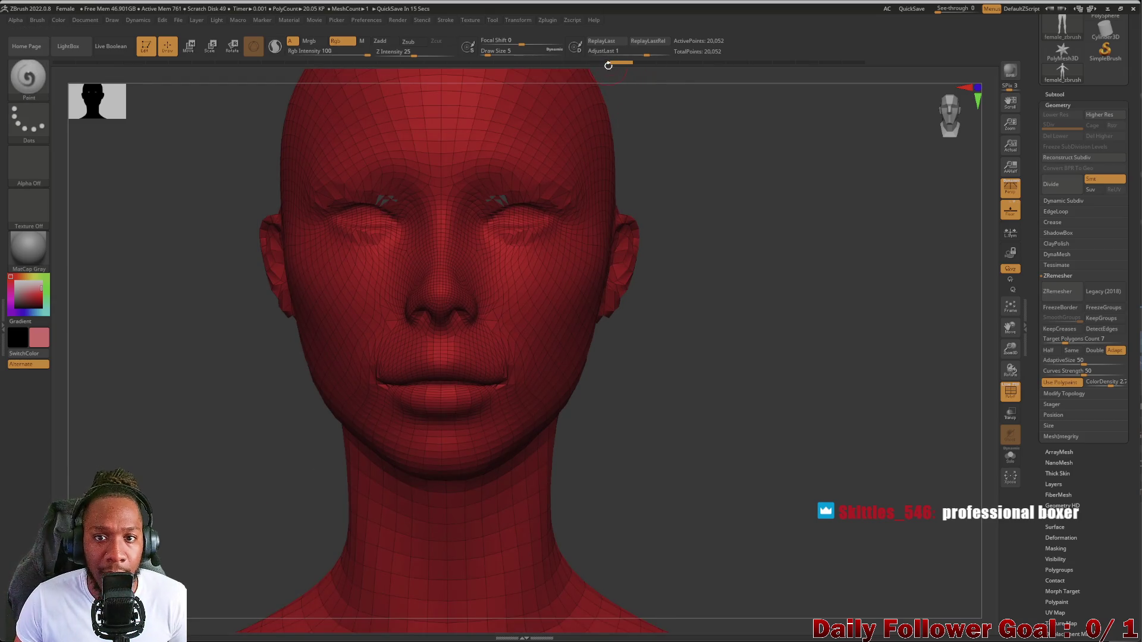
pyautogui.click(605, 63)
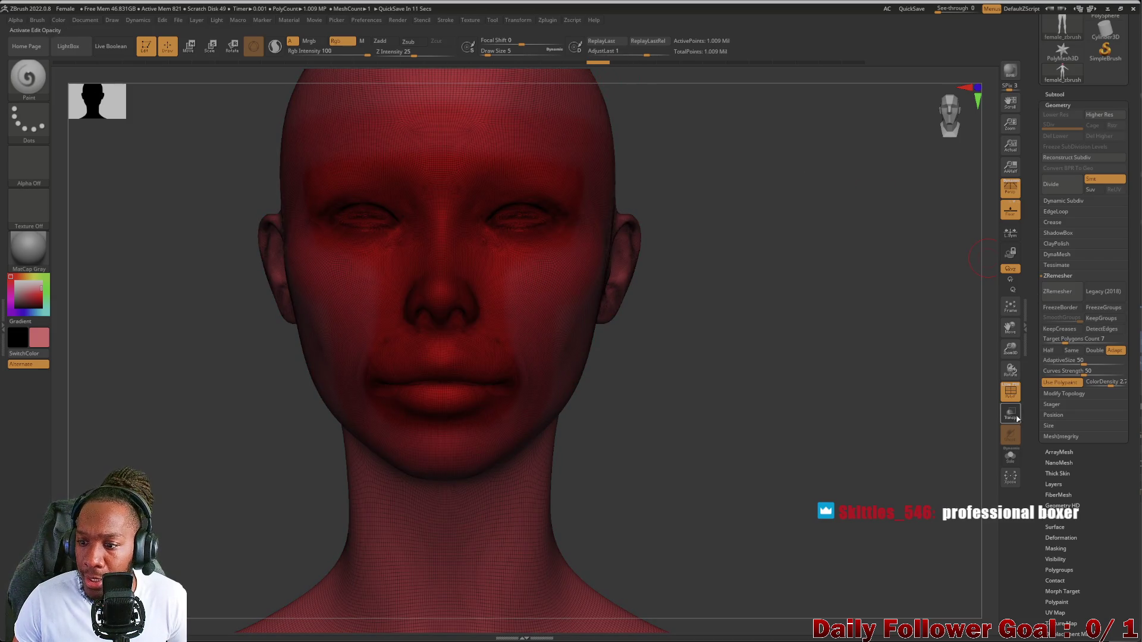
pyautogui.click(1010, 391)
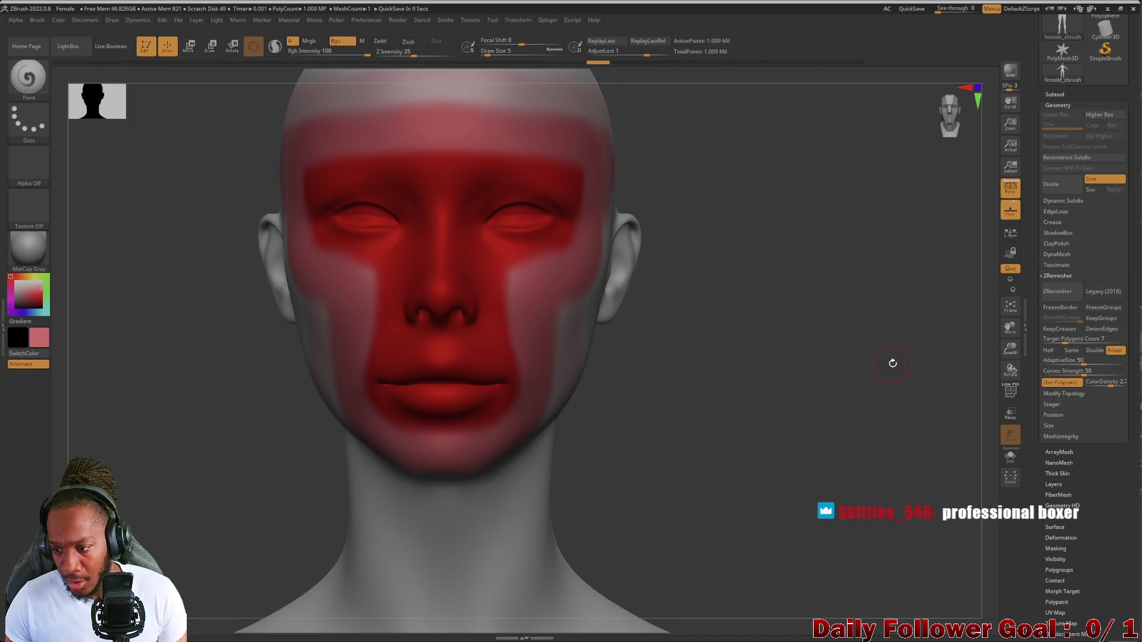
# Lower the ColorDensity and paint a test white band across the forehead
pyautogui.moveTo(1109, 384); pyautogui.dragTo(1097, 388)
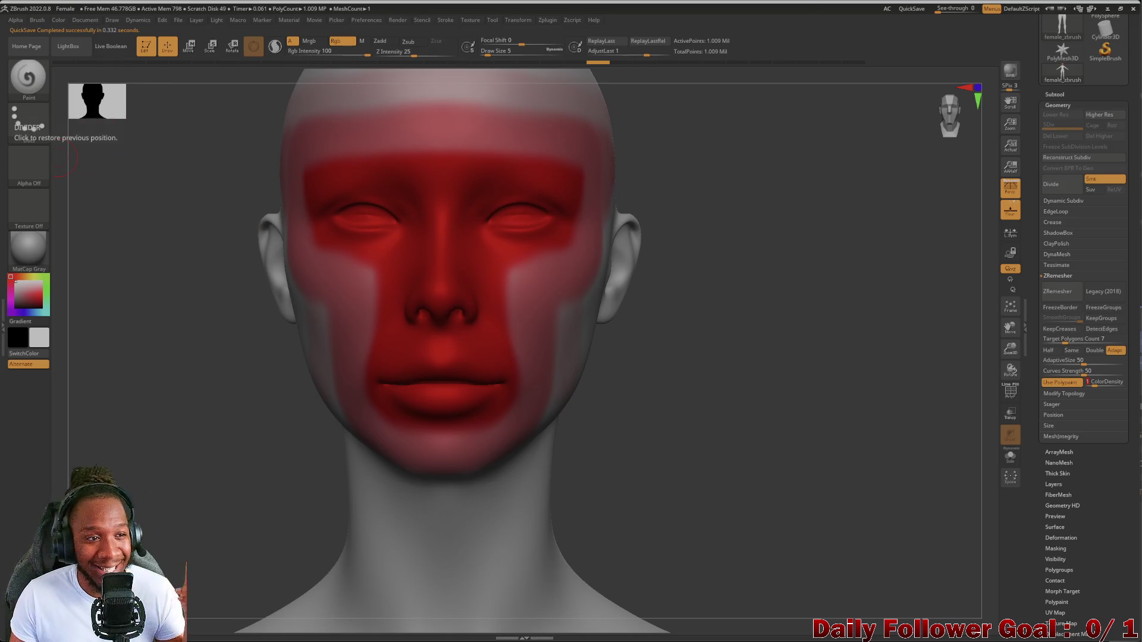
pyautogui.click(31, 88)
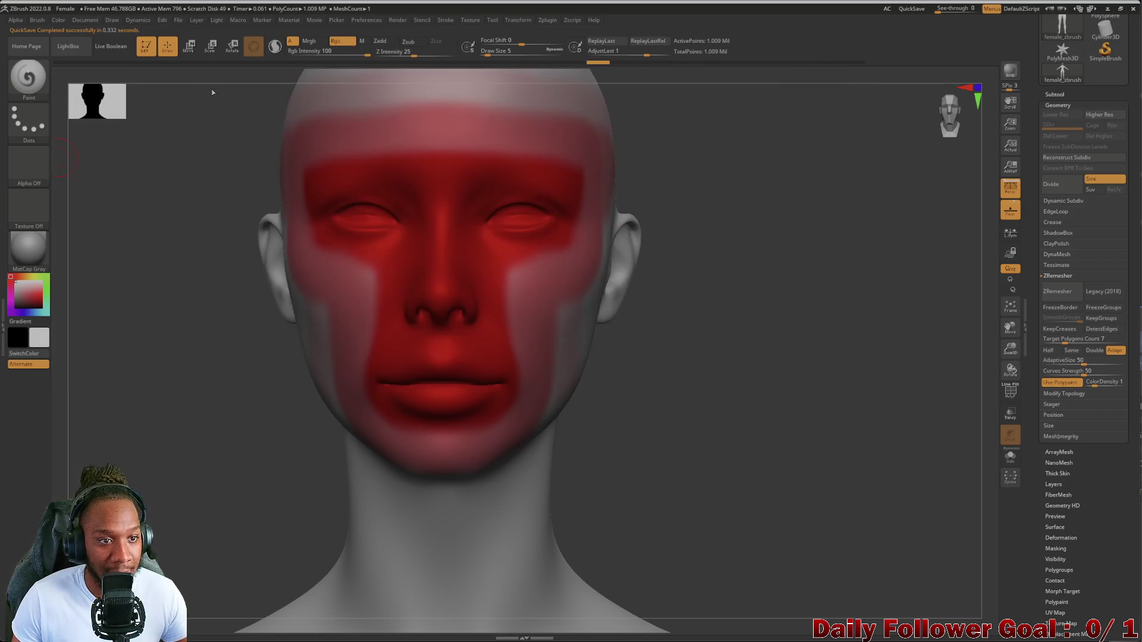
pyautogui.moveTo(342, 149)
pyautogui.mouseDown()
pyautogui.moveTo(475, 178)
pyautogui.moveTo(403, 181)
pyautogui.mouseUp()
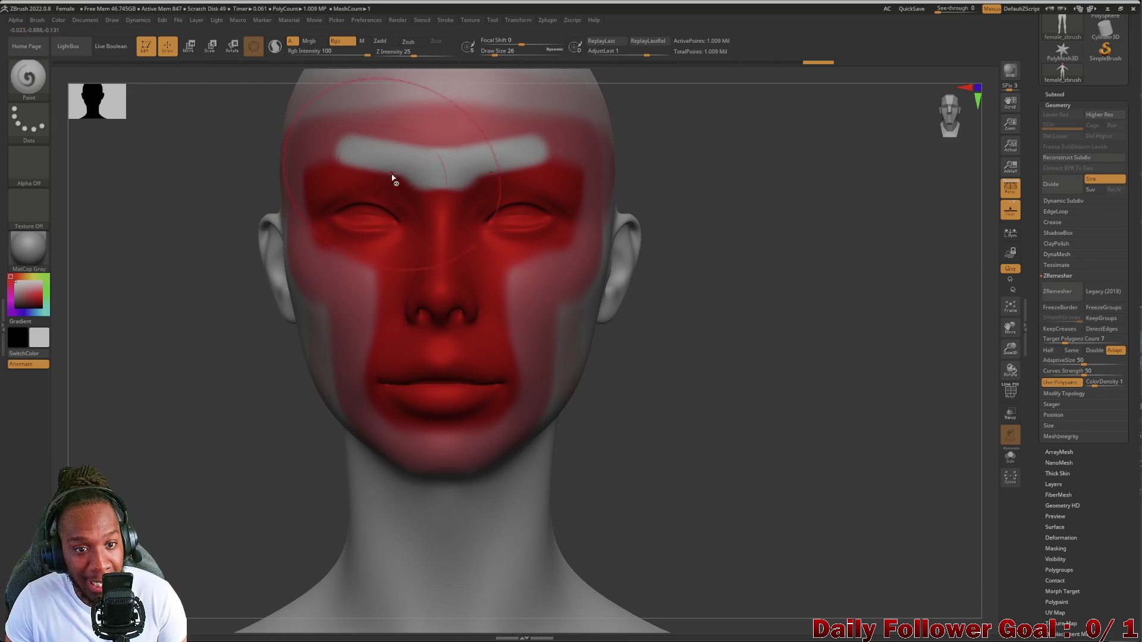
# Enlarge the brush and undo the red and white face paint and lip paint
pyautogui.press('s')
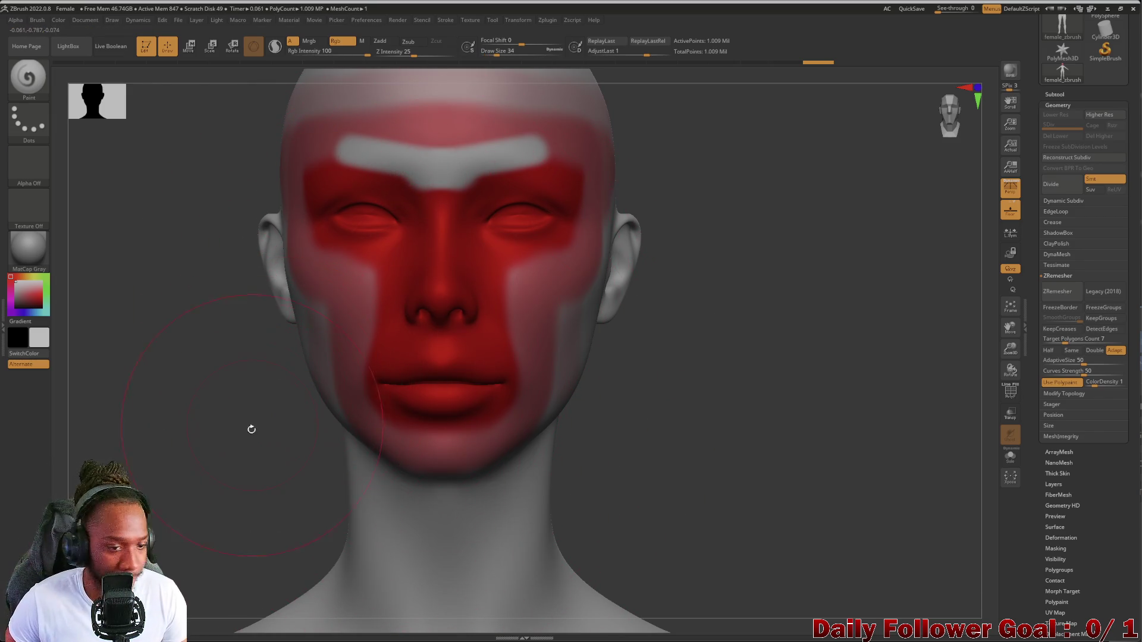
pyautogui.hotkey('ctrl', 'z')
pyautogui.hotkey('ctrl', 'z')
pyautogui.hotkey('ctrl', 'z')
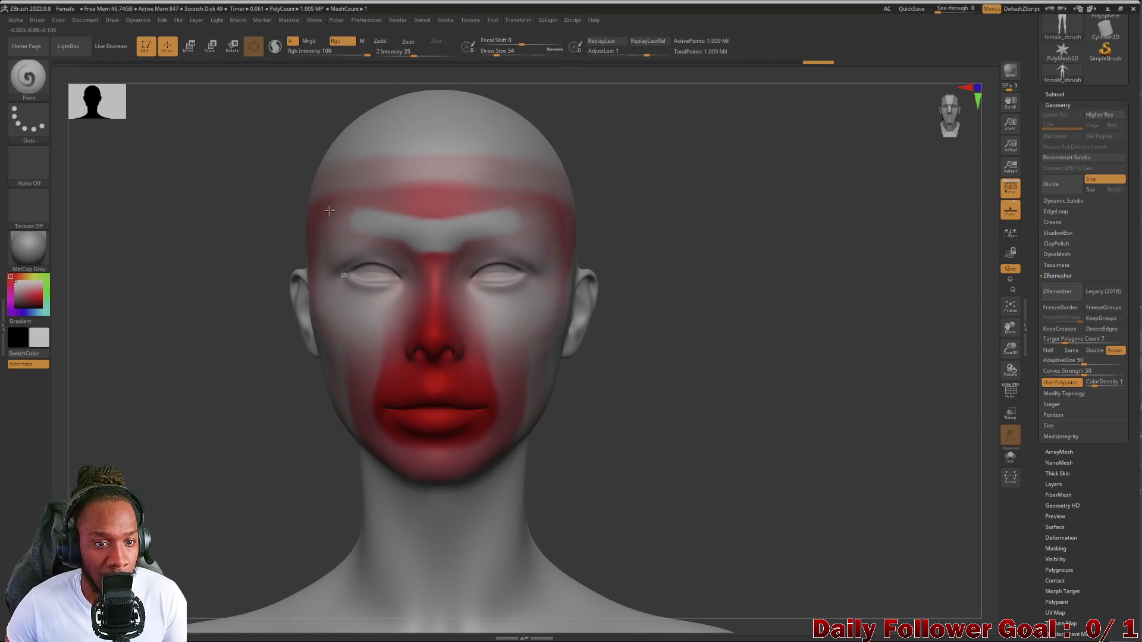
pyautogui.hotkey('ctrl', 'z')
pyautogui.hotkey('ctrl', 'z')
pyautogui.hotkey('ctrl', 'z')
# Frame the face from the front and set the colour density to 4
pyautogui.moveTo(572, 173)
pyautogui.mouseDown()
pyautogui.moveTo(221, 382)
pyautogui.moveTo(244, 279)
pyautogui.mouseUp()
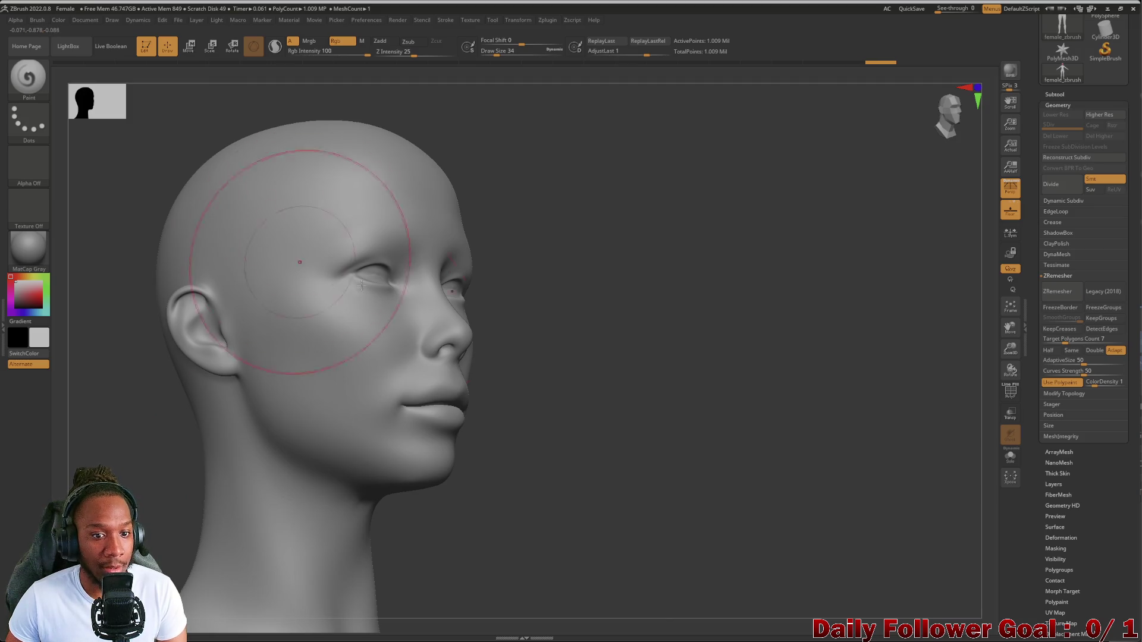
pyautogui.moveTo(594, 268); pyautogui.dragTo(434, 331)
pyautogui.moveTo(362, 323)
pyautogui.mouseDown()
pyautogui.moveTo(632, 356)
pyautogui.moveTo(345, 381)
pyautogui.moveTo(542, 359)
pyautogui.mouseUp()
pyautogui.keyDown('shift'); pyautogui.moveTo(499, 394); pyautogui.dragTo(747, 380); pyautogui.keyUp('shift')
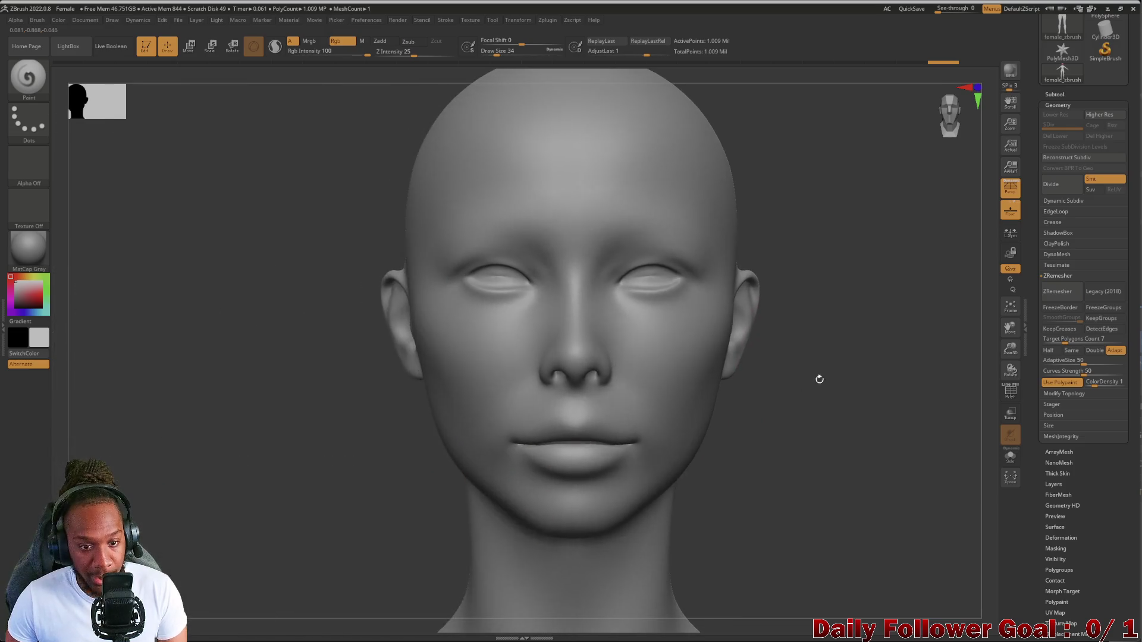
pyautogui.moveTo(237, 395)
pyautogui.keyDown('alt'); pyautogui.mouseDown()
pyautogui.moveTo(219, 501)
pyautogui.moveTo(250, 352)
pyautogui.mouseUp(); pyautogui.keyUp('alt')
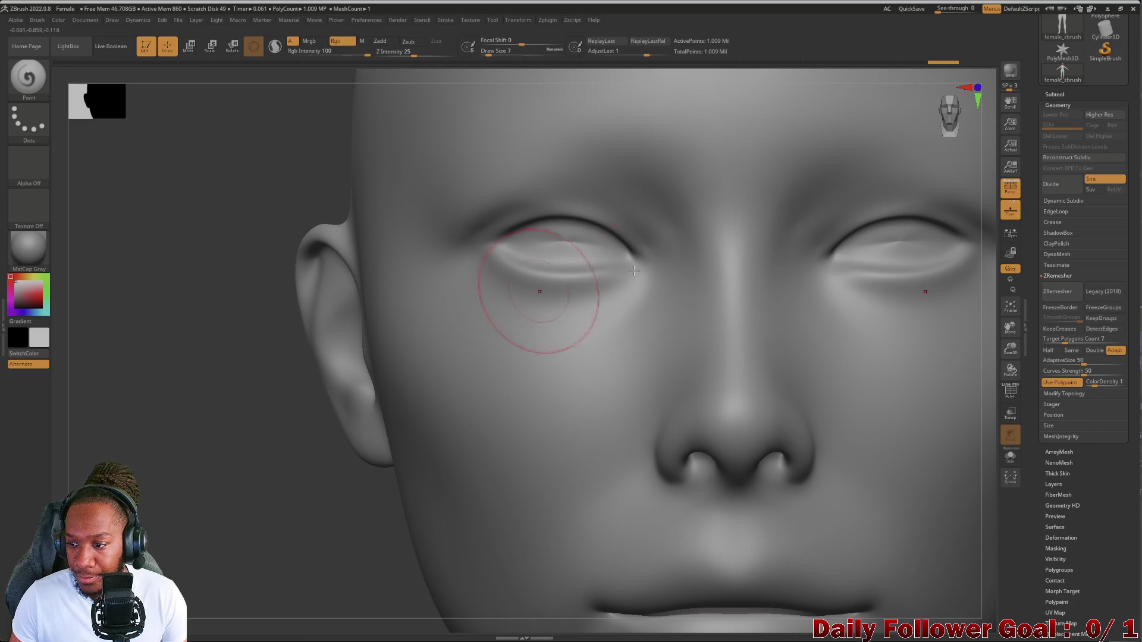
pyautogui.moveTo(1102, 386); pyautogui.dragTo(1104, 387)
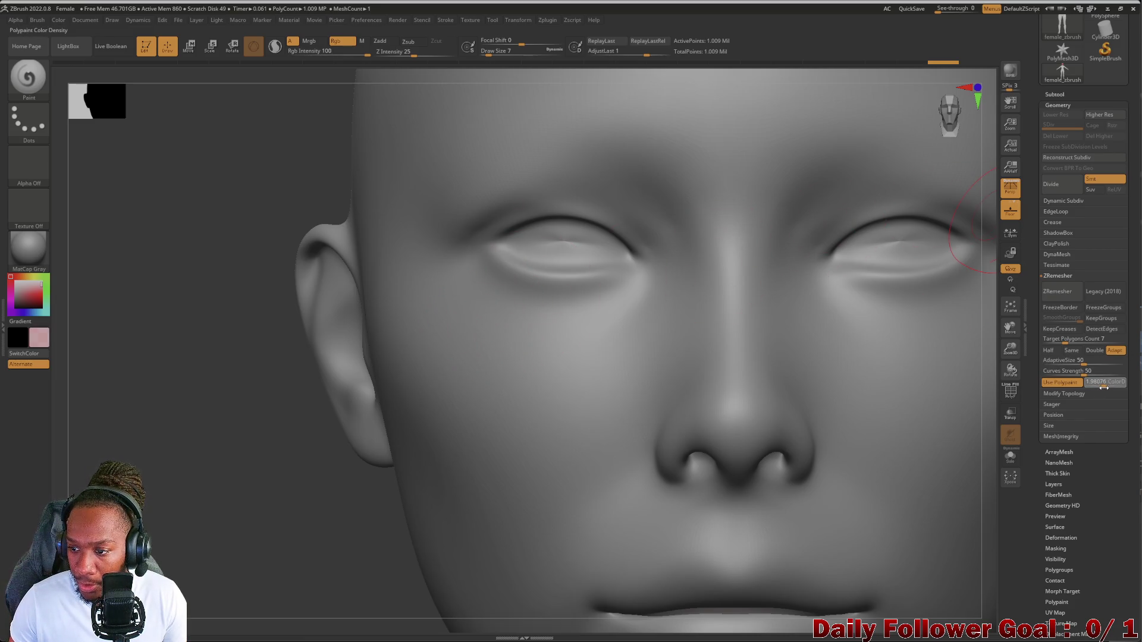
pyautogui.click(1089, 382)
pyautogui.click(1090, 381)
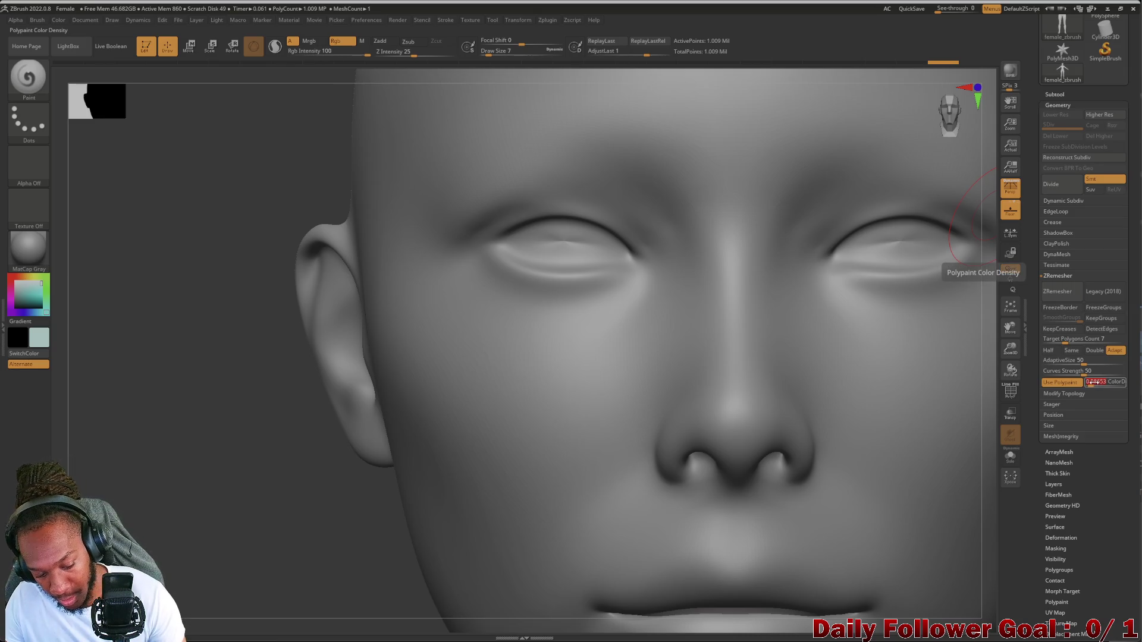
pyautogui.press('Return')
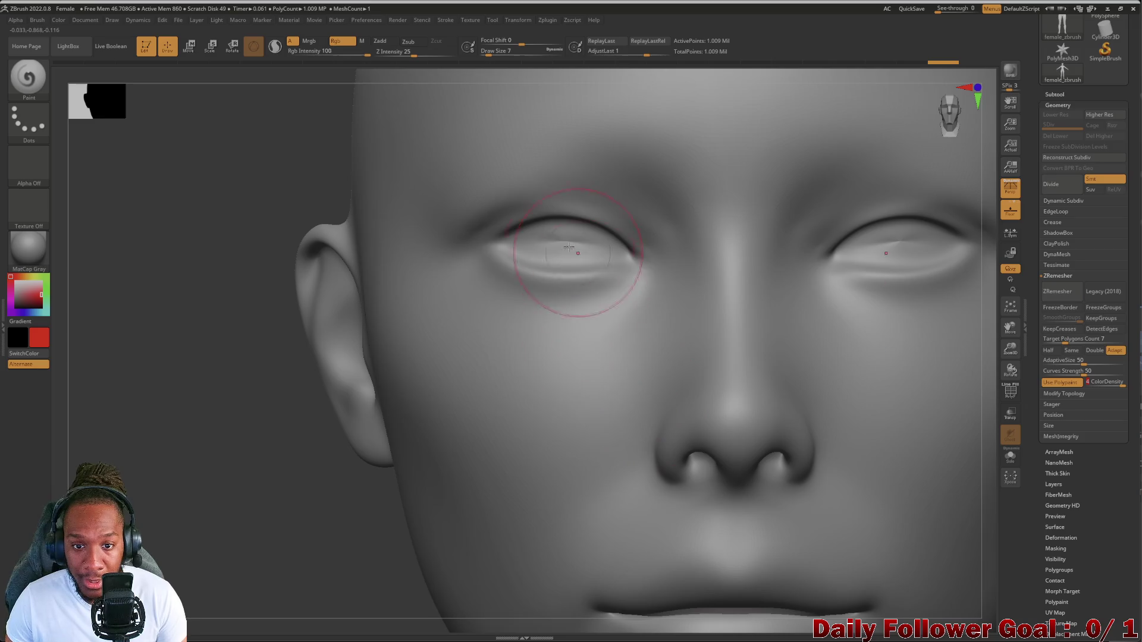
# Paint red polypaint around both eyes, the nose tip and nostrils, and the mouth
pyautogui.moveTo(462, 217)
pyautogui.mouseDown()
pyautogui.moveTo(475, 190)
pyautogui.moveTo(541, 159)
pyautogui.moveTo(632, 184)
pyautogui.moveTo(657, 220)
pyautogui.moveTo(642, 265)
pyautogui.moveTo(538, 301)
pyautogui.moveTo(484, 265)
pyautogui.moveTo(548, 189)
pyautogui.moveTo(493, 236)
pyautogui.mouseUp()
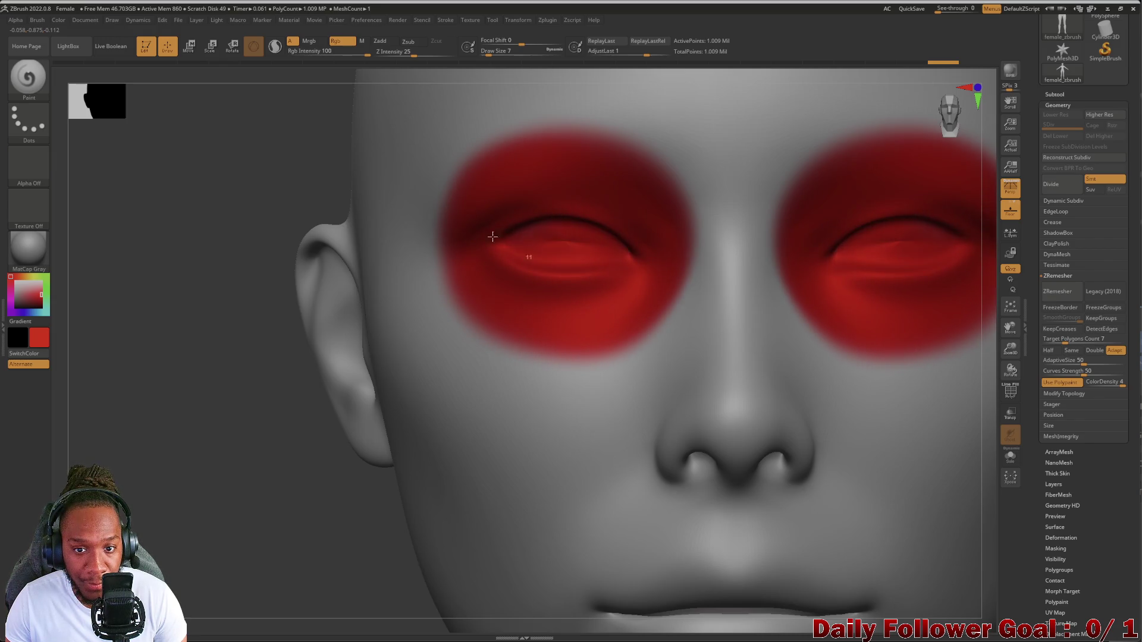
pyautogui.moveTo(741, 416)
pyautogui.mouseDown()
pyautogui.moveTo(767, 462)
pyautogui.moveTo(773, 422)
pyautogui.moveTo(700, 452)
pyautogui.moveTo(764, 439)
pyautogui.moveTo(675, 401)
pyautogui.moveTo(739, 466)
pyautogui.moveTo(690, 476)
pyautogui.mouseUp()
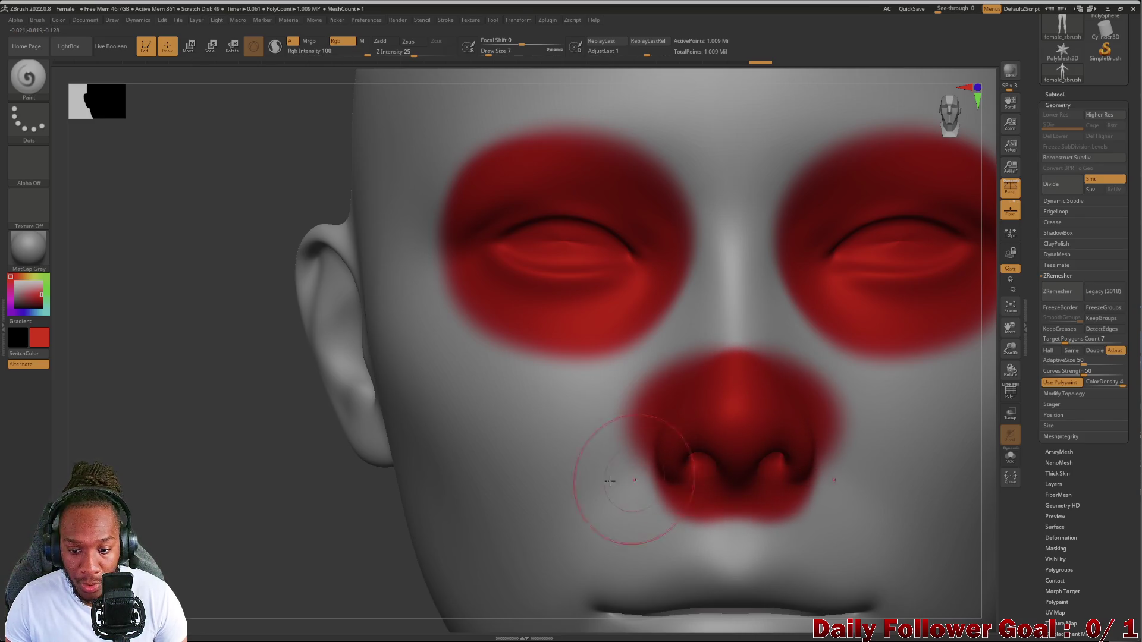
pyautogui.moveTo(286, 540)
pyautogui.mouseDown()
pyautogui.moveTo(229, 408)
pyautogui.moveTo(438, 365)
pyautogui.mouseUp()
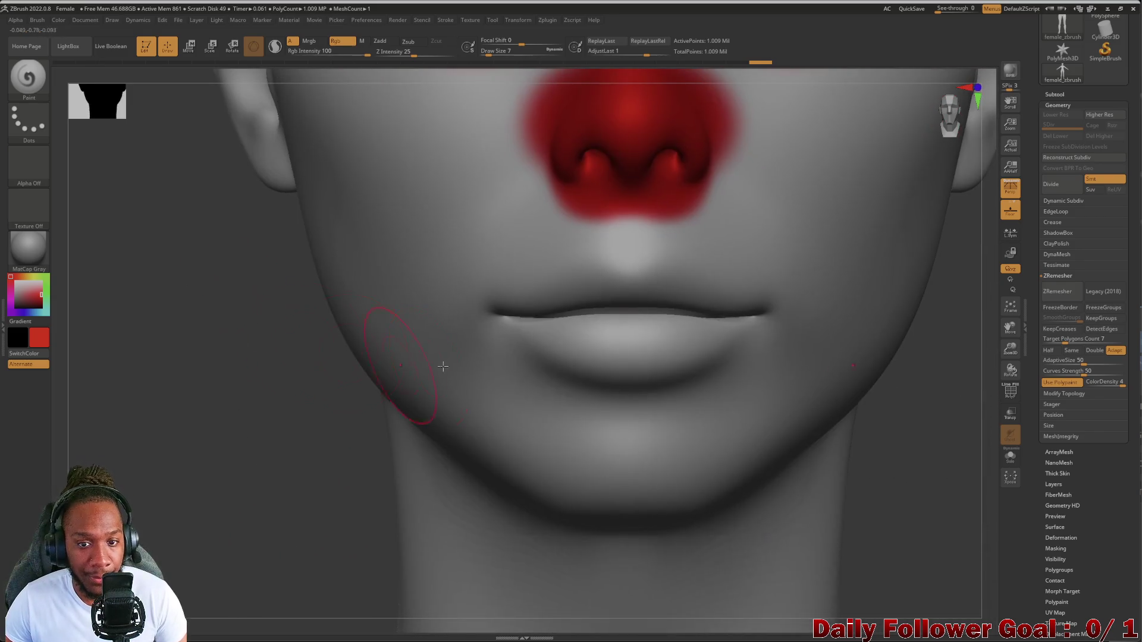
pyautogui.moveTo(631, 274)
pyautogui.mouseDown()
pyautogui.moveTo(601, 255)
pyautogui.moveTo(660, 238)
pyautogui.moveTo(499, 316)
pyautogui.moveTo(566, 343)
pyautogui.moveTo(627, 347)
pyautogui.moveTo(645, 394)
pyautogui.moveTo(530, 387)
pyautogui.moveTo(476, 327)
pyautogui.moveTo(502, 253)
pyautogui.moveTo(618, 247)
pyautogui.moveTo(479, 255)
pyautogui.moveTo(484, 331)
pyautogui.moveTo(542, 393)
pyautogui.moveTo(678, 395)
pyautogui.moveTo(484, 327)
pyautogui.moveTo(565, 382)
pyautogui.moveTo(477, 339)
pyautogui.moveTo(490, 245)
pyautogui.moveTo(604, 224)
pyautogui.mouseUp()
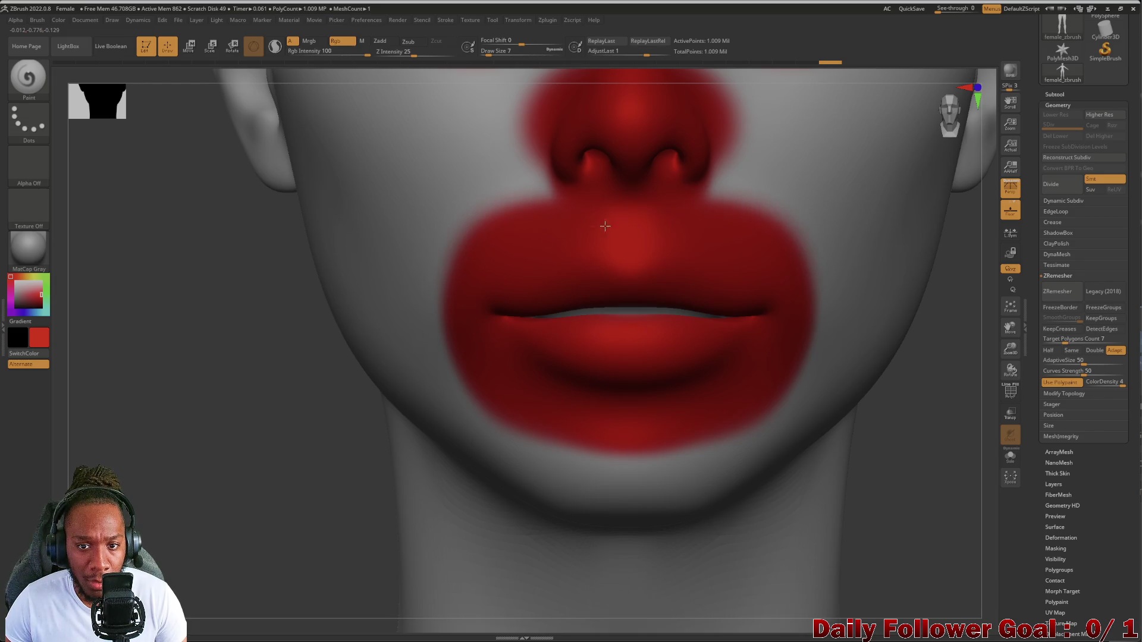
pyautogui.keyDown('alt'); pyautogui.moveTo(161, 402); pyautogui.dragTo(206, 521); pyautogui.keyUp('alt')
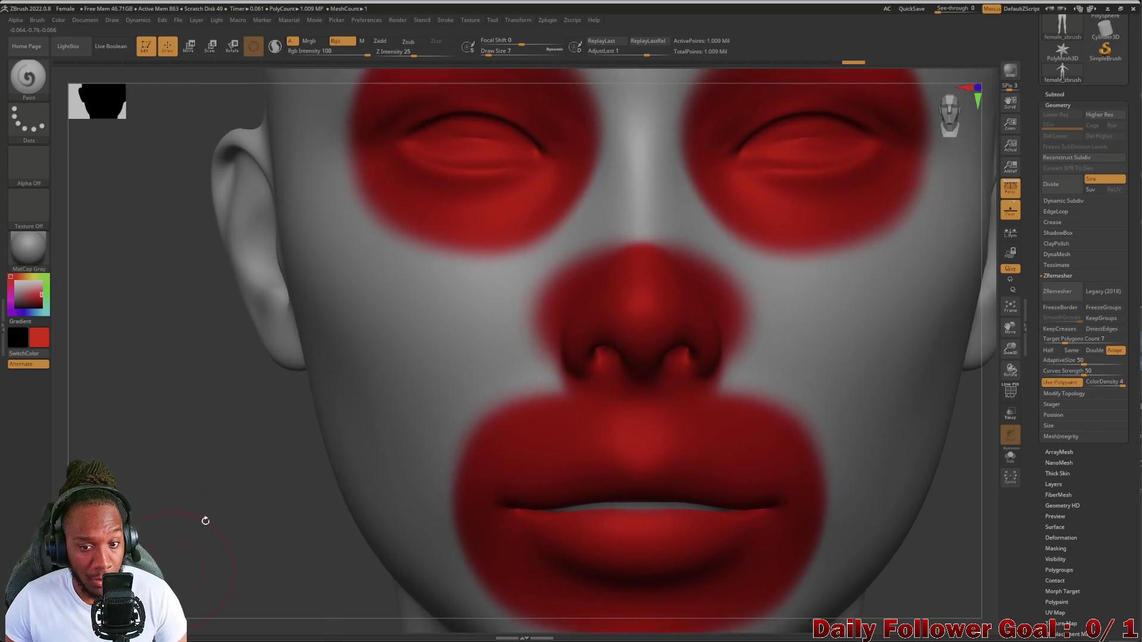
pyautogui.moveTo(574, 393)
pyautogui.mouseDown()
pyautogui.moveTo(536, 297)
pyautogui.moveTo(523, 390)
pyautogui.moveTo(511, 380)
pyautogui.moveTo(533, 349)
pyautogui.mouseUp()
pyautogui.moveTo(146, 503)
pyautogui.keyDown('alt'); pyautogui.mouseDown()
pyautogui.moveTo(127, 403)
pyautogui.moveTo(149, 392)
pyautogui.moveTo(167, 490)
pyautogui.mouseUp(); pyautogui.keyUp('alt')
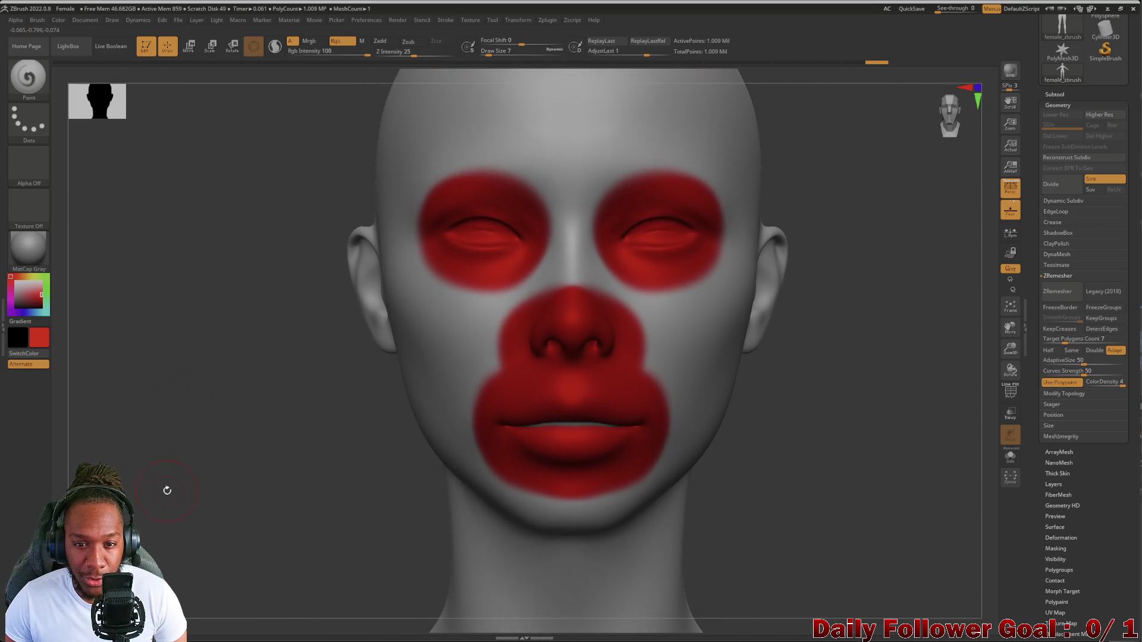
pyautogui.click(1094, 382)
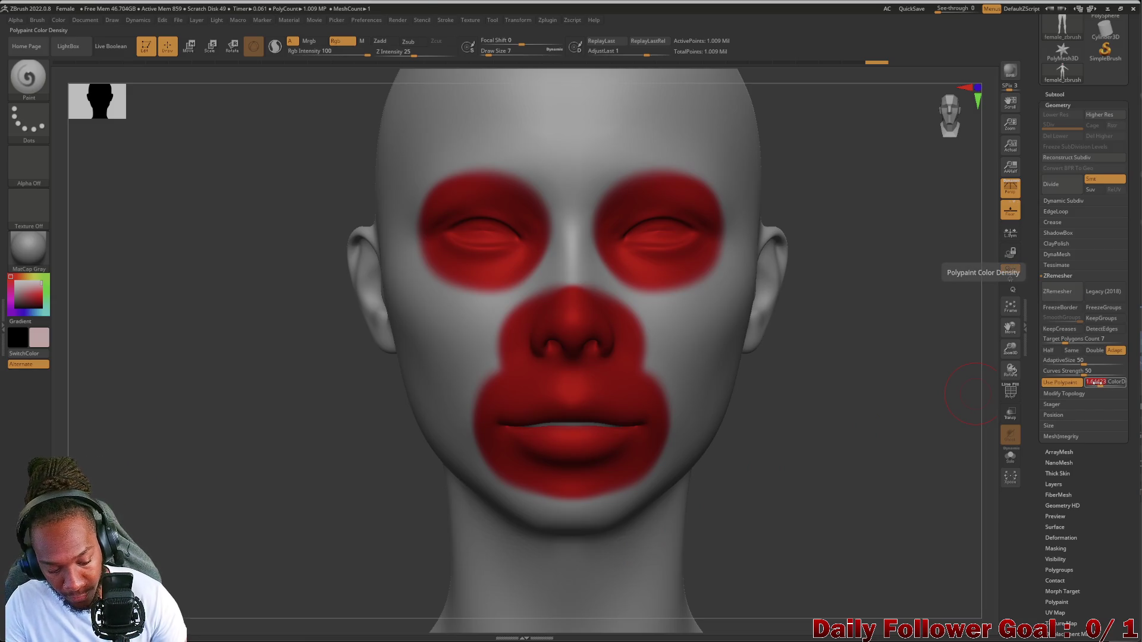
# Set the colour density to 3 and close the LightBox file browser
pyautogui.write('3')
pyautogui.press('Return')
pyautogui.press(',')
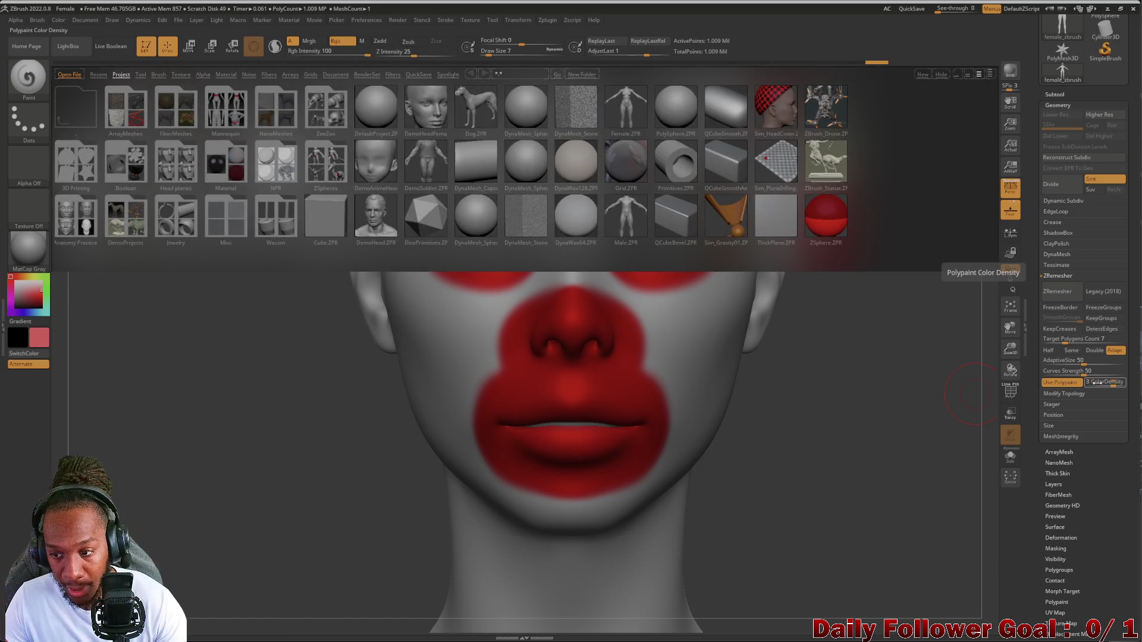
pyautogui.press(',')
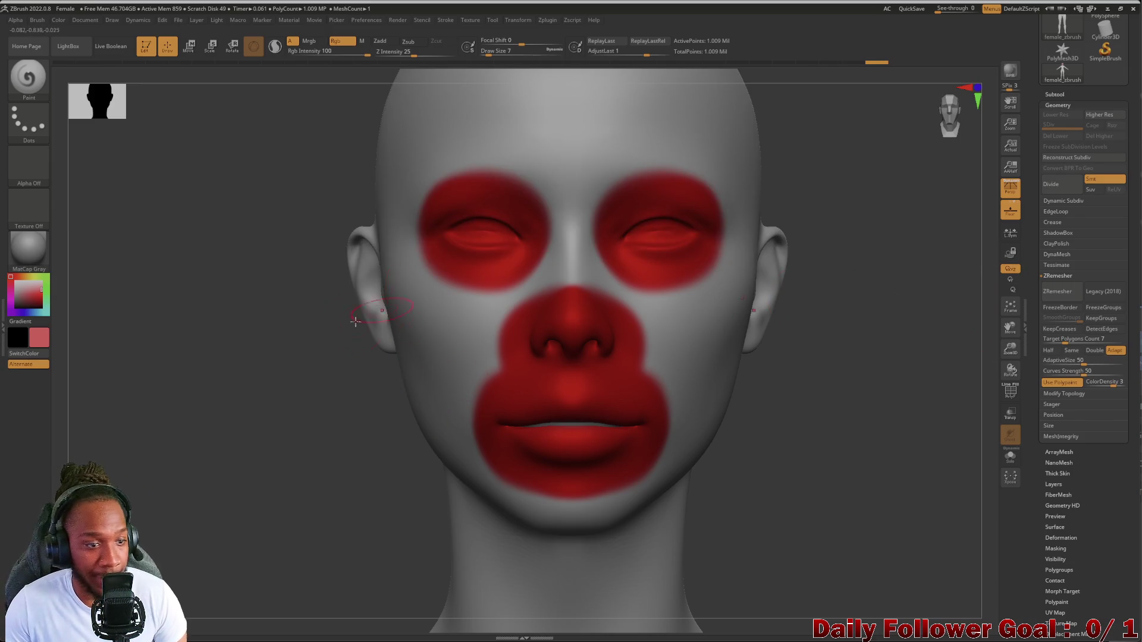
# Paint red over the brows, nose bridge and outer eyes toward the cheeks
pyautogui.keyDown('ctrl'); pyautogui.moveTo(185, 409); pyautogui.dragTo(203, 612, button='right'); pyautogui.keyUp('ctrl')
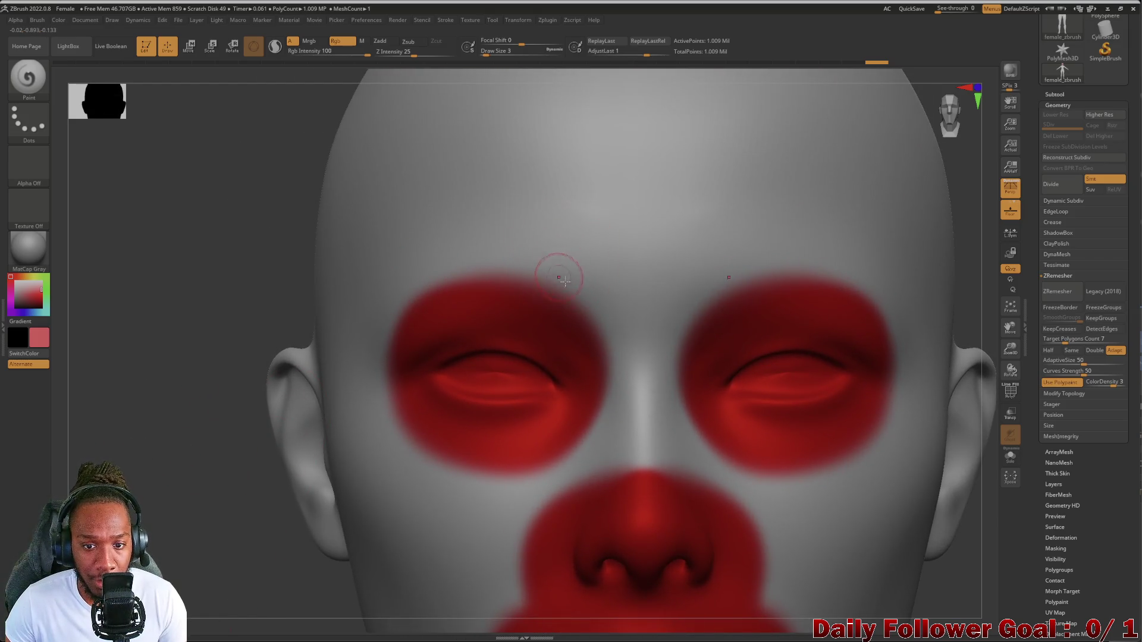
pyautogui.moveTo(564, 266); pyautogui.dragTo(619, 325)
pyautogui.moveTo(544, 245)
pyautogui.mouseDown()
pyautogui.moveTo(615, 304)
pyautogui.moveTo(630, 353)
pyautogui.moveTo(637, 395)
pyautogui.moveTo(619, 437)
pyautogui.moveTo(592, 438)
pyautogui.mouseUp()
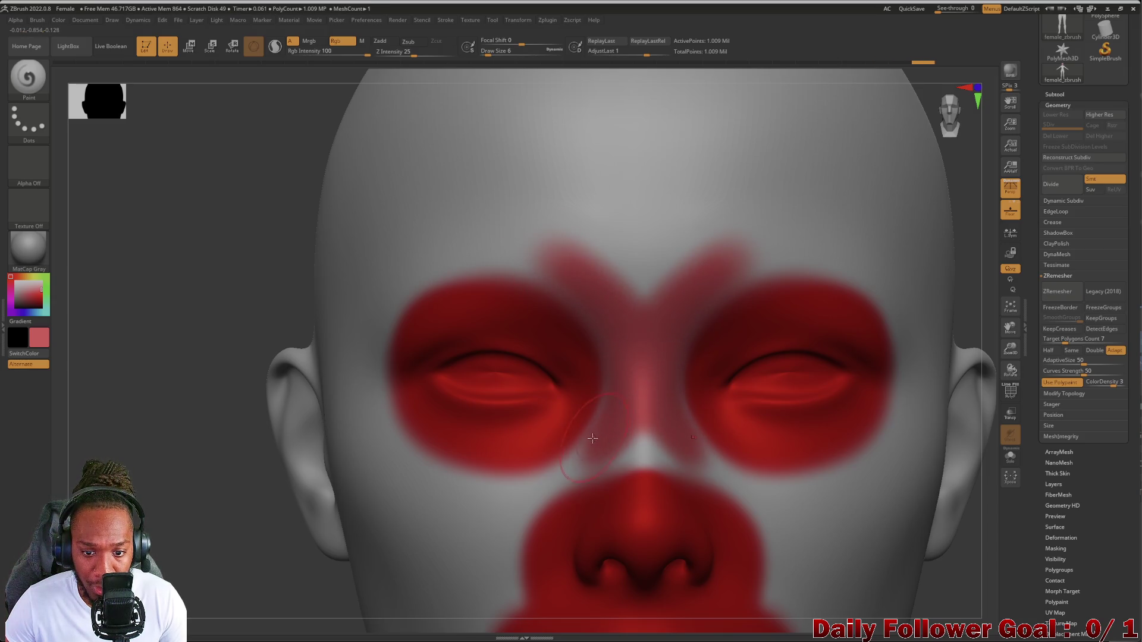
pyautogui.moveTo(572, 287)
pyautogui.mouseDown()
pyautogui.moveTo(515, 235)
pyautogui.moveTo(464, 219)
pyautogui.moveTo(366, 309)
pyautogui.moveTo(370, 365)
pyautogui.mouseUp()
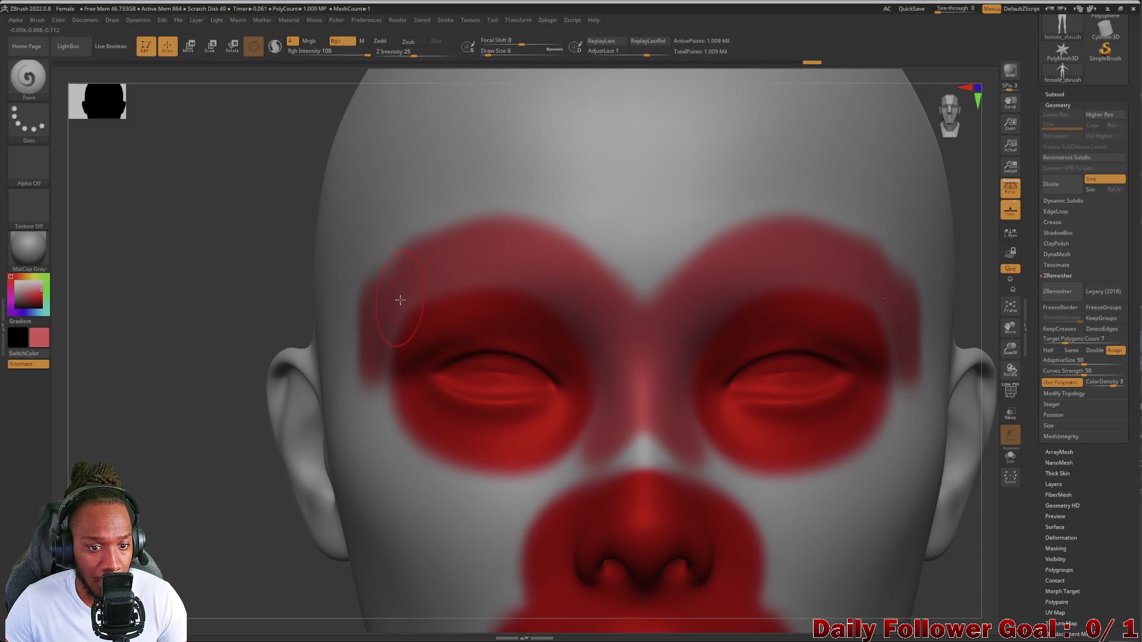
pyautogui.moveTo(373, 375)
pyautogui.mouseDown()
pyautogui.moveTo(401, 451)
pyautogui.moveTo(485, 489)
pyautogui.moveTo(619, 452)
pyautogui.moveTo(614, 432)
pyautogui.mouseUp()
# Extend the red paint down both cheeks beside the nose and along the jaw to the chin
pyautogui.moveTo(180, 528)
pyautogui.mouseDown()
pyautogui.moveTo(176, 472)
pyautogui.moveTo(202, 415)
pyautogui.moveTo(205, 541)
pyautogui.moveTo(380, 346)
pyautogui.mouseUp()
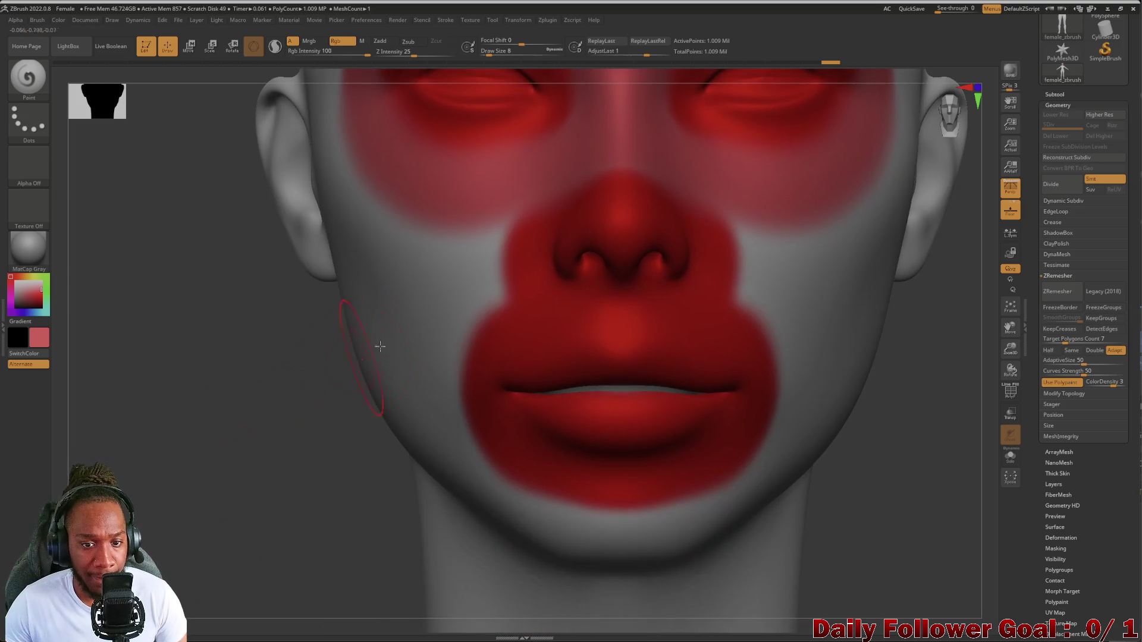
pyautogui.moveTo(493, 250)
pyautogui.mouseDown()
pyautogui.moveTo(430, 359)
pyautogui.moveTo(452, 456)
pyautogui.mouseUp()
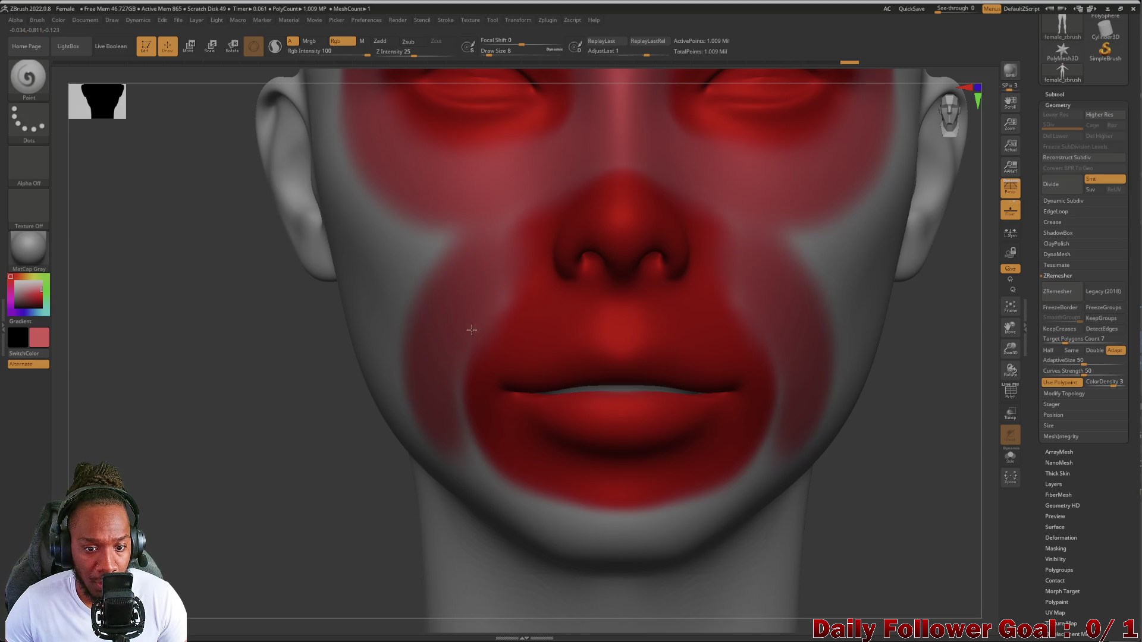
pyautogui.moveTo(453, 394)
pyautogui.mouseDown()
pyautogui.moveTo(468, 451)
pyautogui.moveTo(494, 485)
pyautogui.moveTo(570, 523)
pyautogui.moveTo(568, 534)
pyautogui.mouseUp()
pyautogui.moveTo(59, 485); pyautogui.dragTo(170, 464)
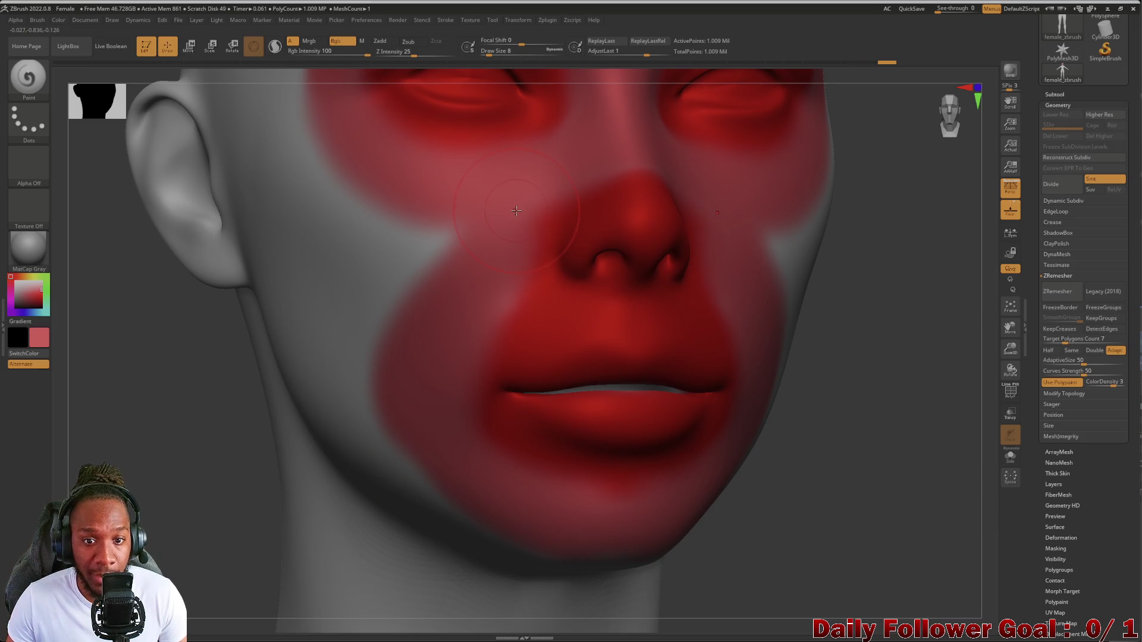
pyautogui.moveTo(58, 427); pyautogui.dragTo(75, 434)
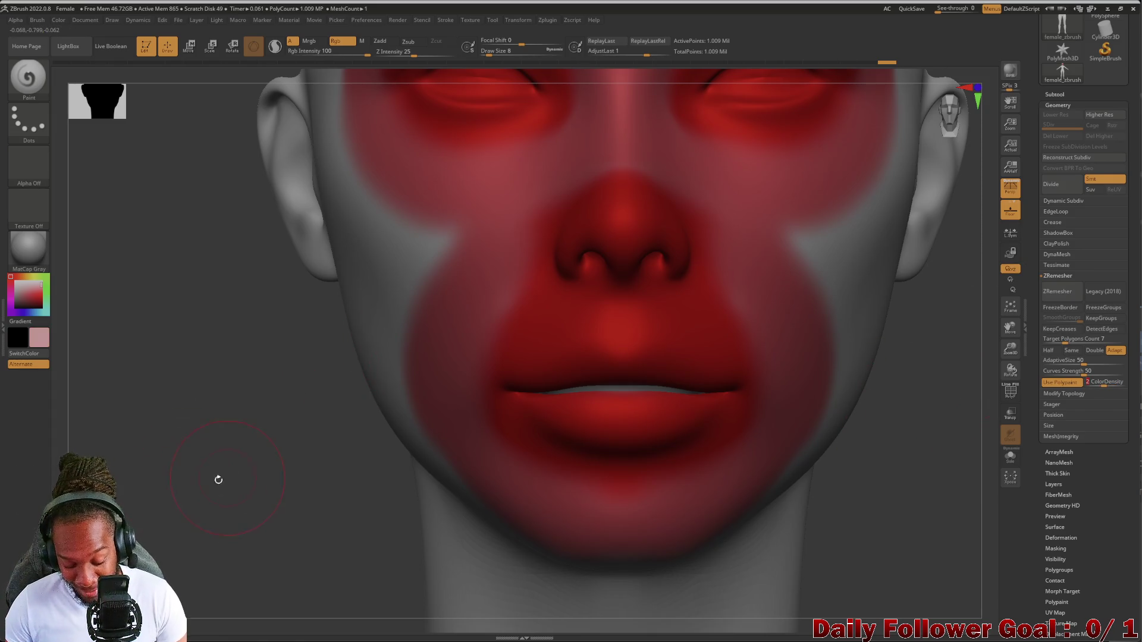
# Spread red paint up across the forehead
pyautogui.moveTo(168, 484)
pyautogui.keyDown('ctrl'); pyautogui.mouseDown(button='right')
pyautogui.moveTo(204, 331)
pyautogui.moveTo(178, 505)
pyautogui.moveTo(149, 476)
pyautogui.moveTo(356, 267)
pyautogui.moveTo(413, 228)
pyautogui.mouseUp(button='right'); pyautogui.keyUp('ctrl')
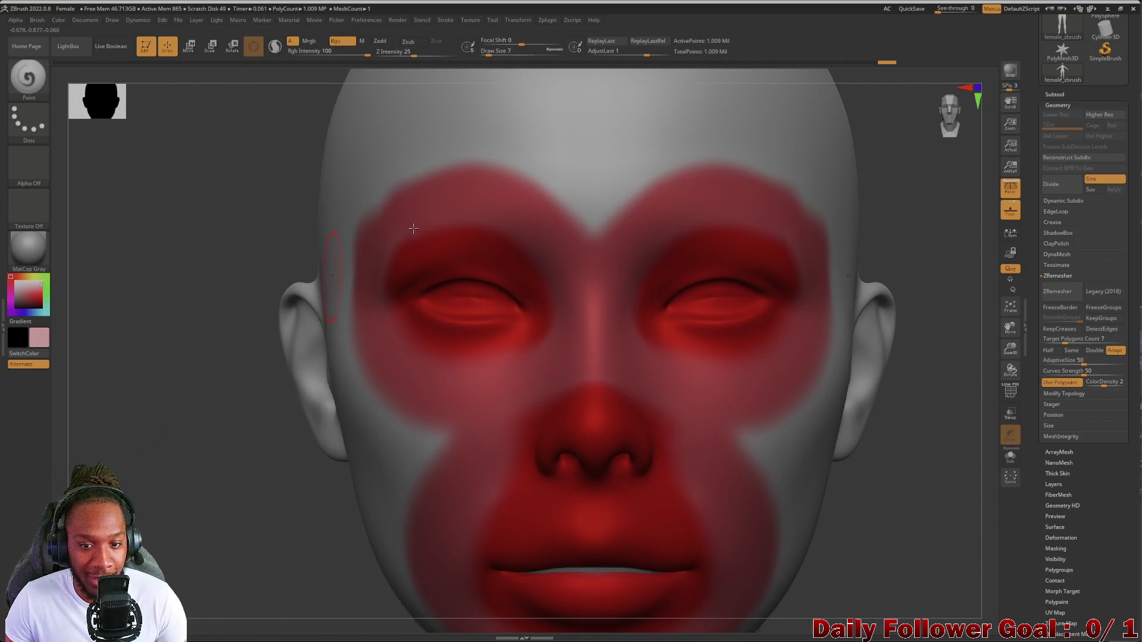
pyautogui.moveTo(588, 218)
pyautogui.mouseDown()
pyautogui.moveTo(580, 190)
pyautogui.moveTo(541, 170)
pyautogui.moveTo(437, 149)
pyautogui.moveTo(352, 202)
pyautogui.mouseUp()
pyautogui.moveTo(175, 354)
pyautogui.mouseDown()
pyautogui.moveTo(120, 346)
pyautogui.moveTo(290, 231)
pyautogui.moveTo(281, 282)
pyautogui.moveTo(291, 363)
pyautogui.moveTo(361, 430)
pyautogui.moveTo(414, 448)
pyautogui.moveTo(353, 544)
pyautogui.mouseUp()
pyautogui.moveTo(862, 416)
pyautogui.mouseDown()
pyautogui.moveTo(773, 416)
pyautogui.moveTo(803, 416)
pyautogui.mouseUp()
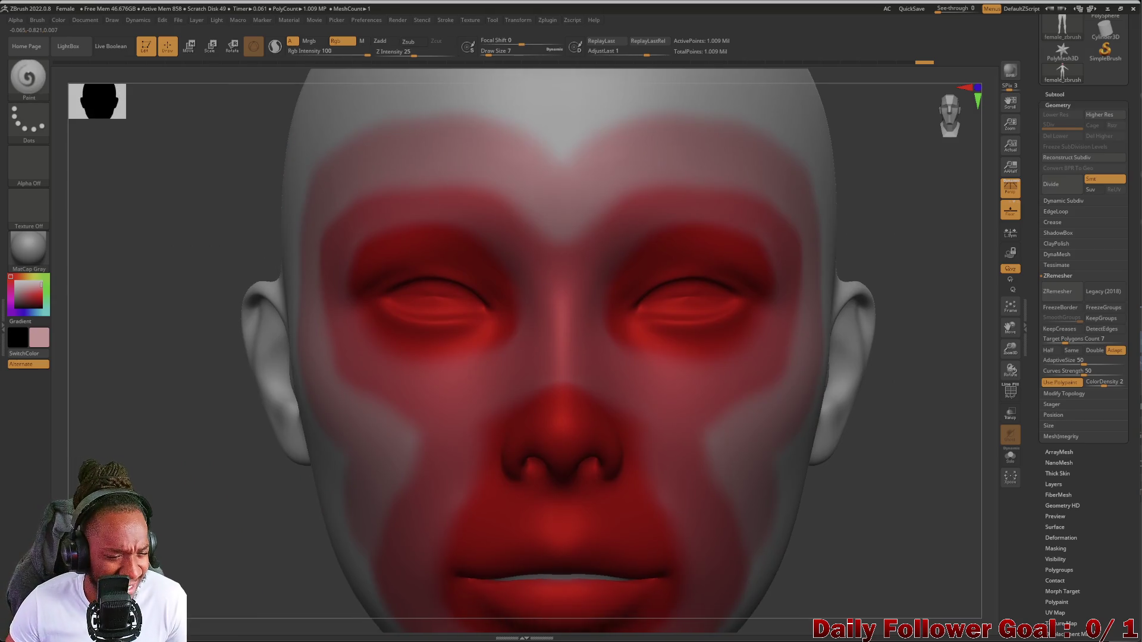
# From a low angle, paint red along the jawline toward the chin
pyautogui.scroll(-3, 140, 488)
pyautogui.scroll(2, 773, 476)
pyautogui.moveTo(773, 475); pyautogui.dragTo(714, 369)
pyautogui.moveTo(285, 428)
pyautogui.mouseDown()
pyautogui.moveTo(270, 411)
pyautogui.moveTo(259, 334)
pyautogui.mouseUp()
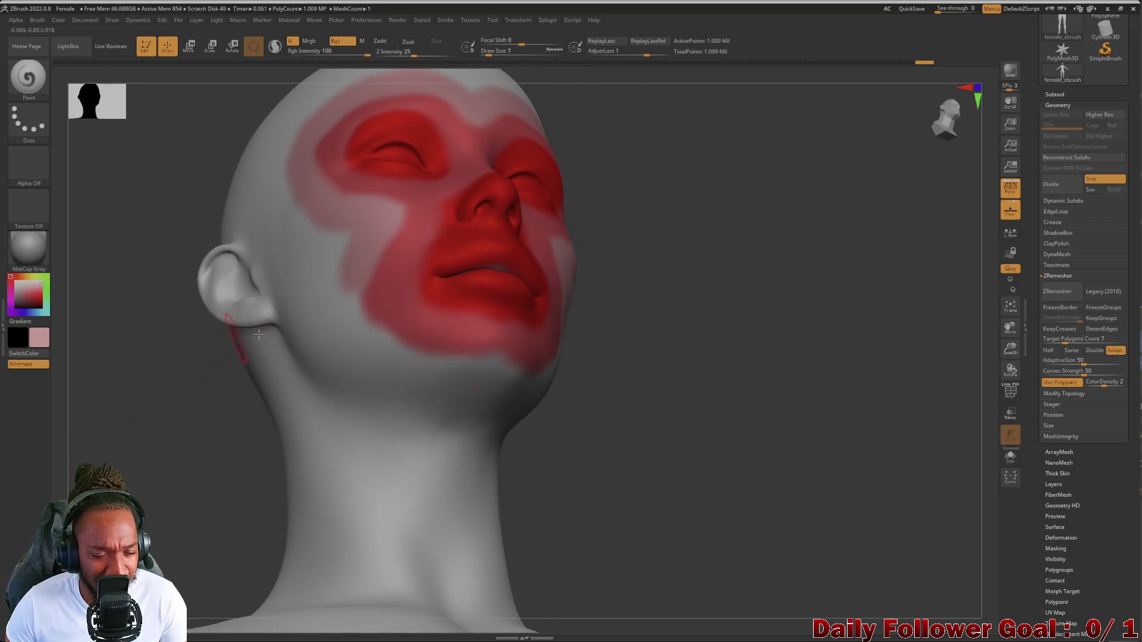
pyautogui.moveTo(348, 300)
pyautogui.mouseDown()
pyautogui.moveTo(365, 334)
pyautogui.moveTo(405, 365)
pyautogui.moveTo(469, 372)
pyautogui.mouseUp()
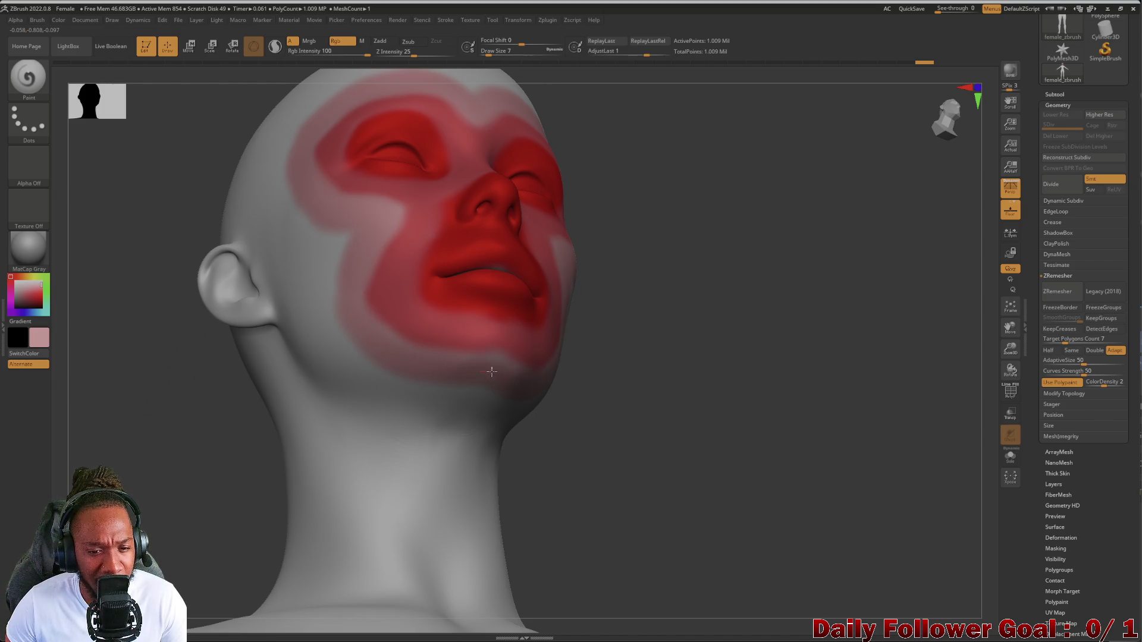
pyautogui.moveTo(76, 377)
pyautogui.mouseDown()
pyautogui.moveTo(107, 400)
pyautogui.moveTo(131, 394)
pyautogui.moveTo(120, 369)
pyautogui.moveTo(173, 334)
pyautogui.moveTo(158, 394)
pyautogui.moveTo(130, 394)
pyautogui.moveTo(142, 405)
pyautogui.moveTo(140, 448)
pyautogui.mouseUp()
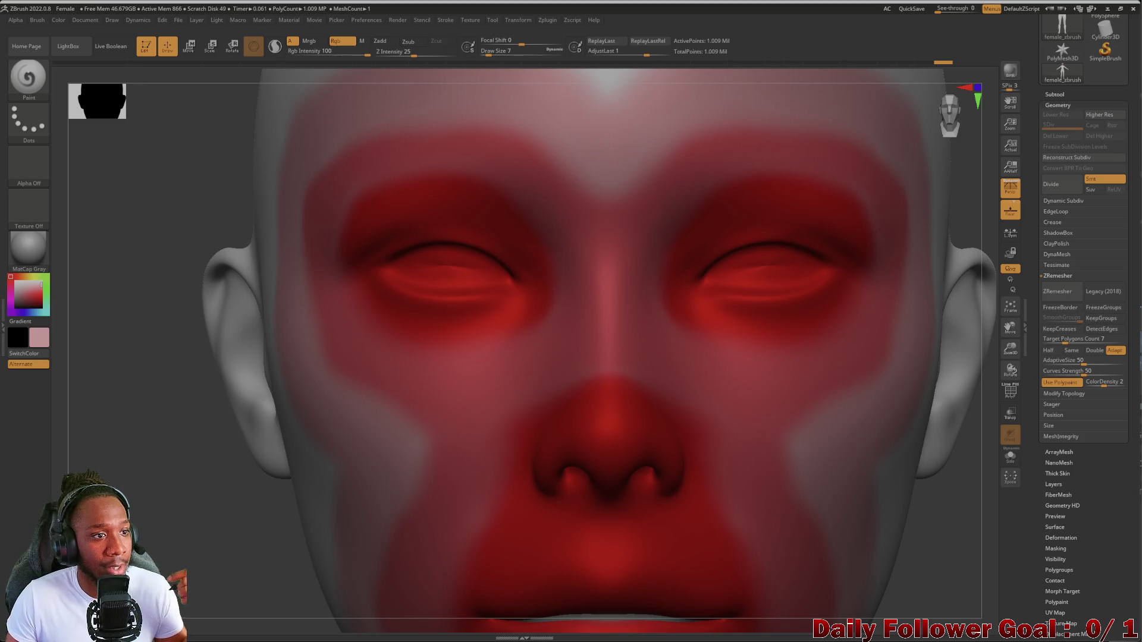
pyautogui.click(21, 82)
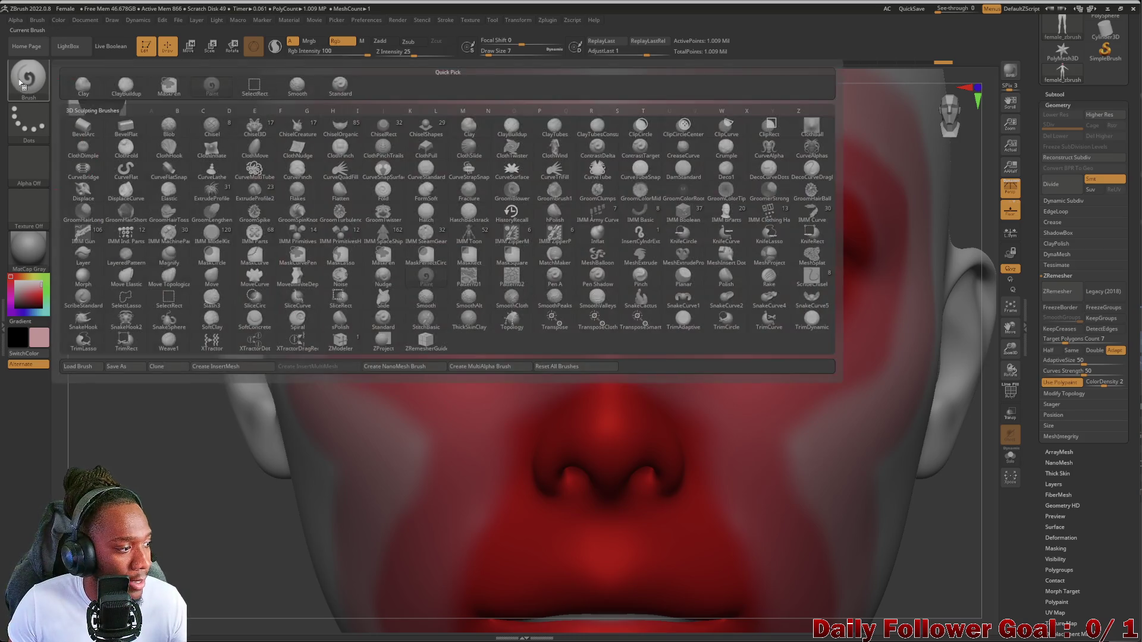
# Choose the ZRemesherGuides brush and draw a guide loop around the eye
pyautogui.click(419, 340)
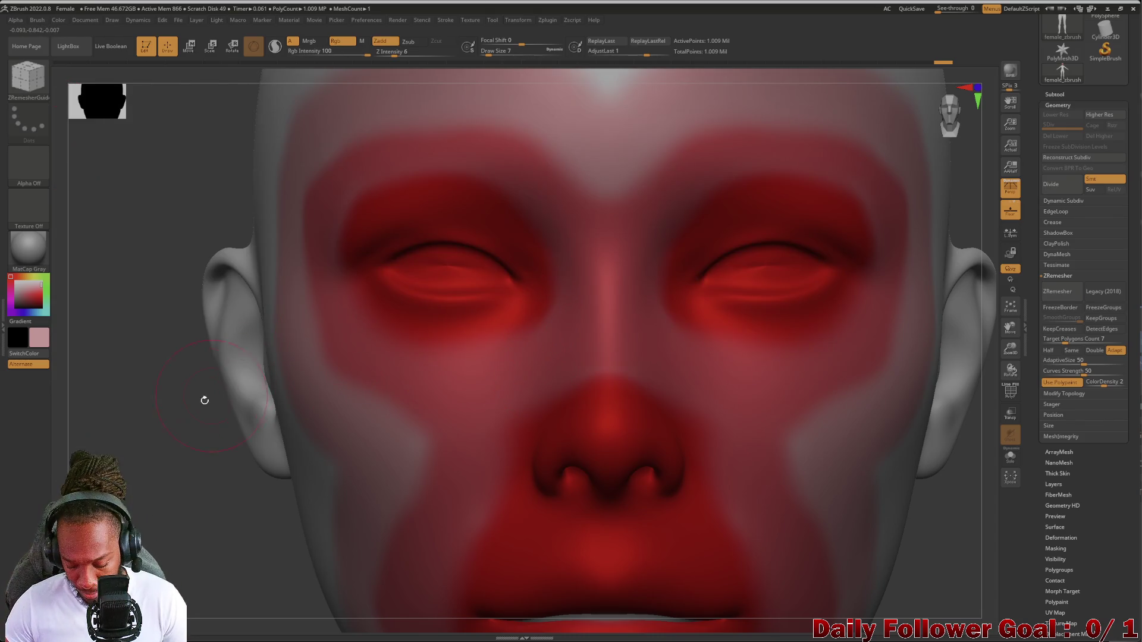
pyautogui.keyDown('alt'); pyautogui.moveTo(120, 421); pyautogui.dragTo(172, 333); pyautogui.keyUp('alt')
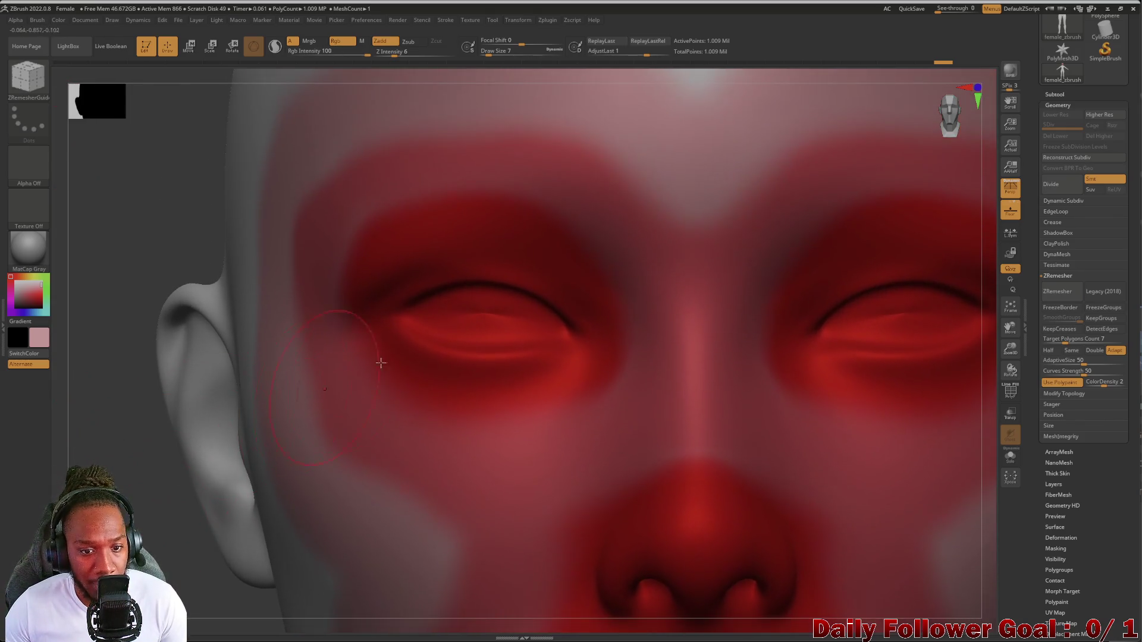
pyautogui.moveTo(517, 264); pyautogui.dragTo(490, 255)
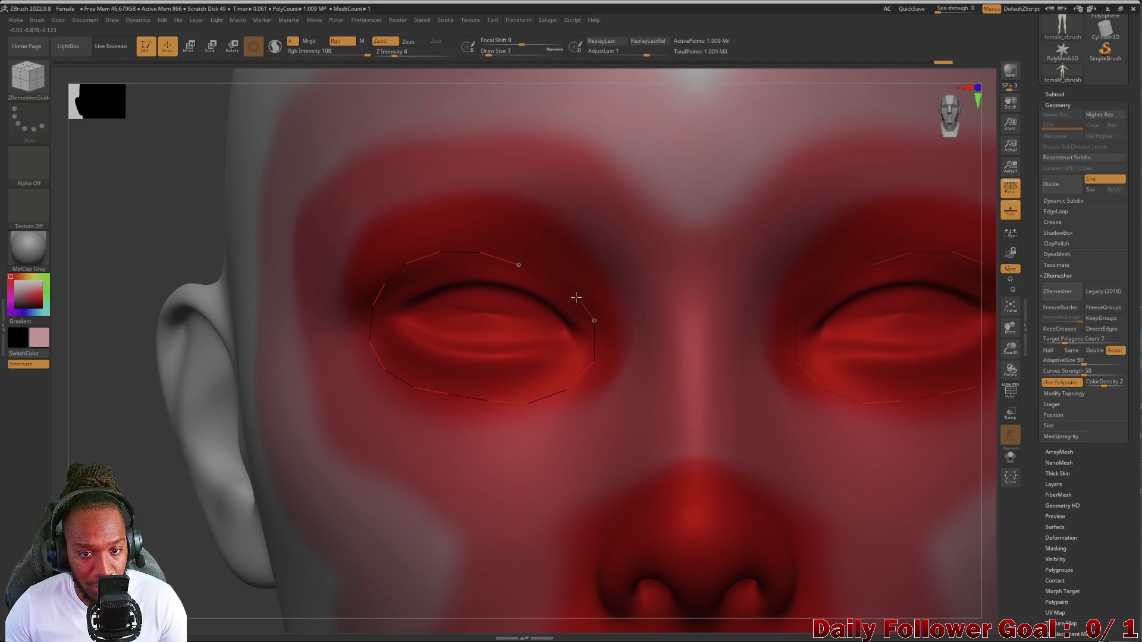
pyautogui.moveTo(518, 264)
pyautogui.mouseDown()
pyautogui.moveTo(537, 269)
pyautogui.moveTo(546, 231)
pyautogui.mouseUp()
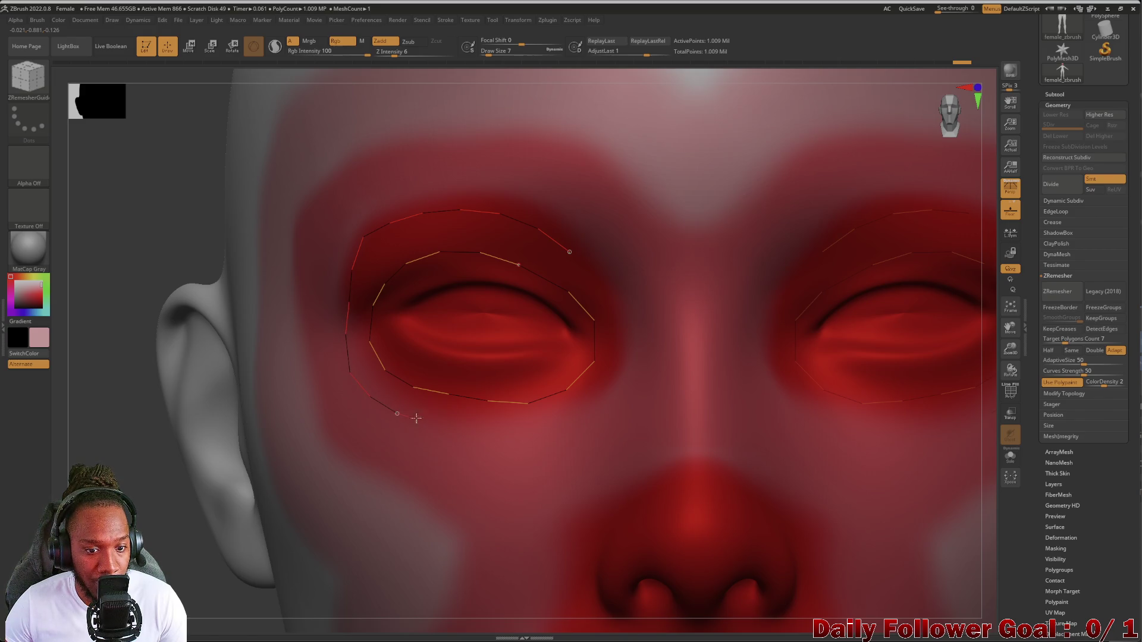
# Try an outer guide loop around the eye, then undo the extra curves
pyautogui.moveTo(547, 424); pyautogui.dragTo(588, 405)
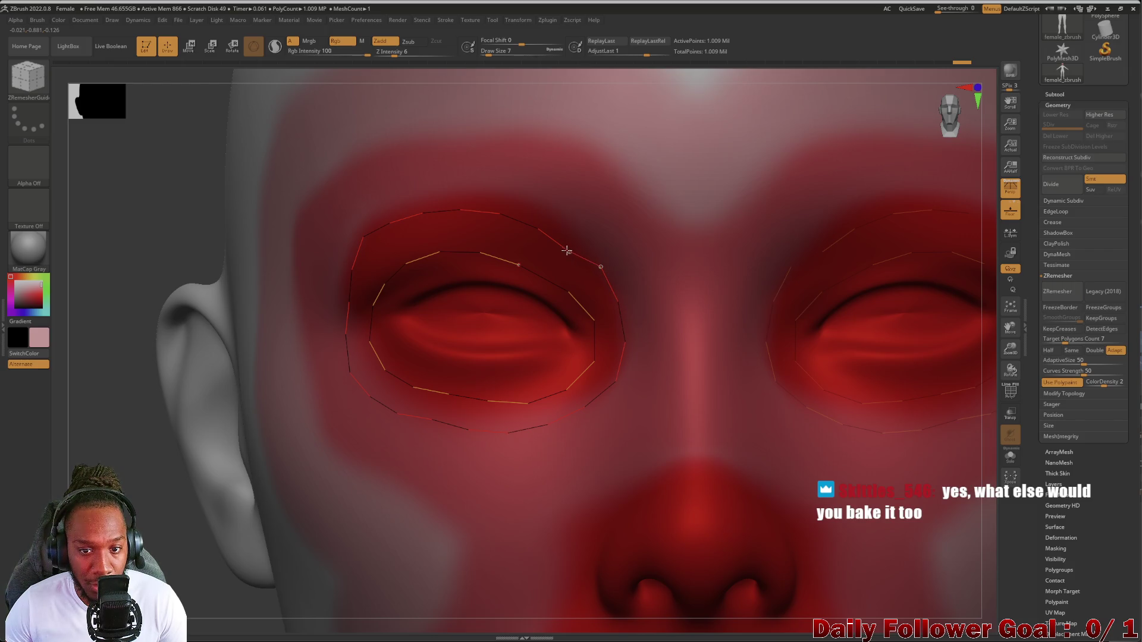
pyautogui.moveTo(569, 254); pyautogui.dragTo(571, 255)
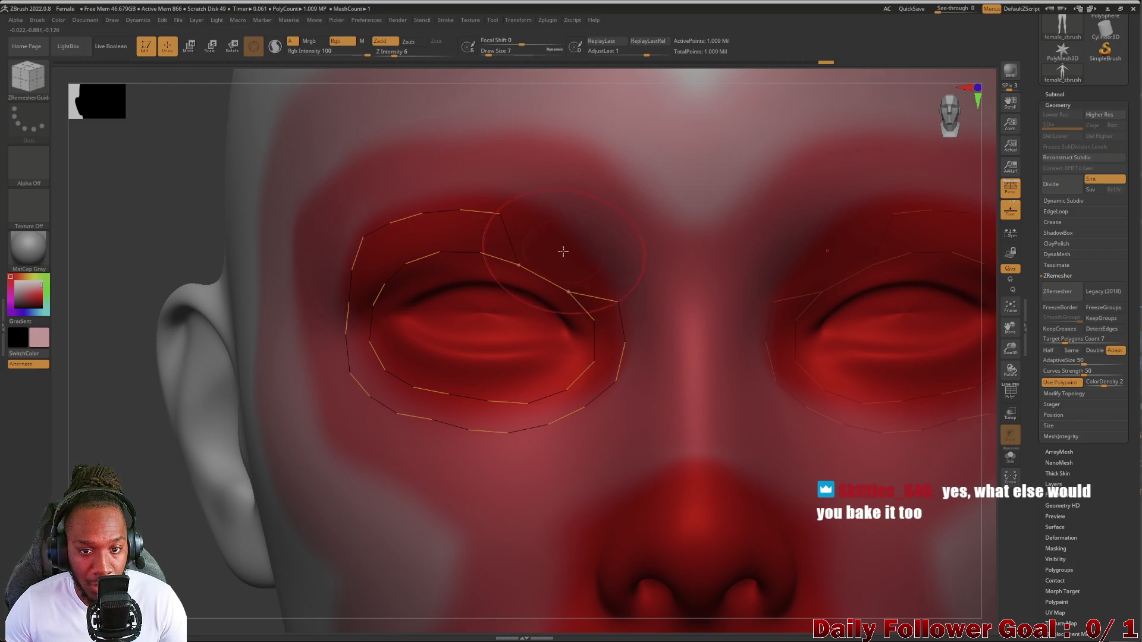
pyautogui.keyDown('alt'); pyautogui.click(458, 357); pyautogui.keyUp('alt')
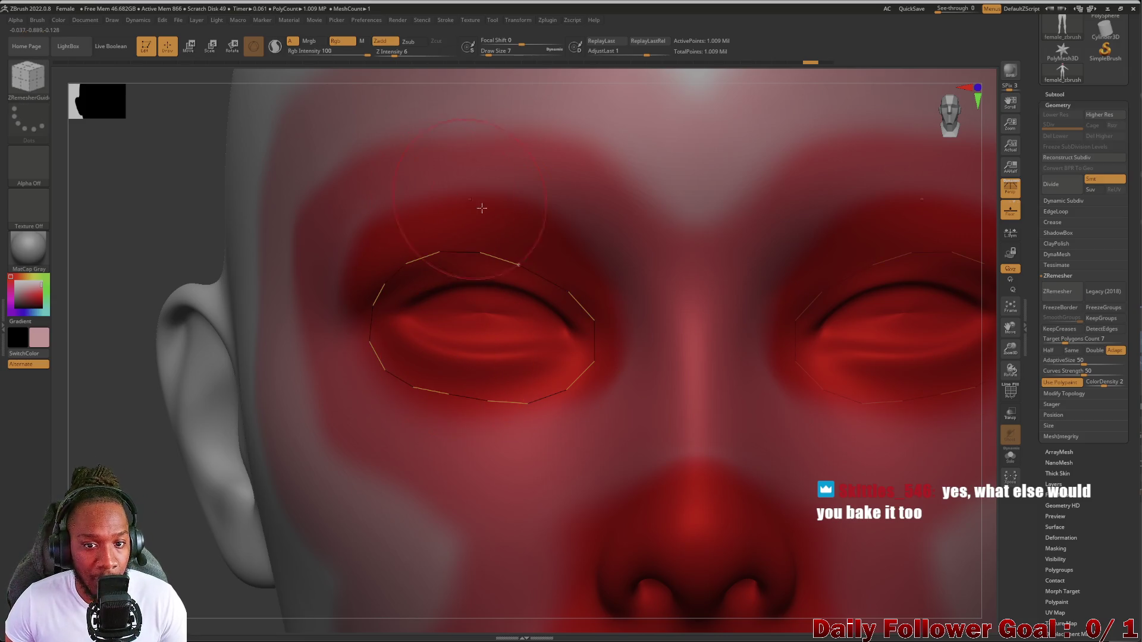
pyautogui.moveTo(538, 214); pyautogui.dragTo(559, 218)
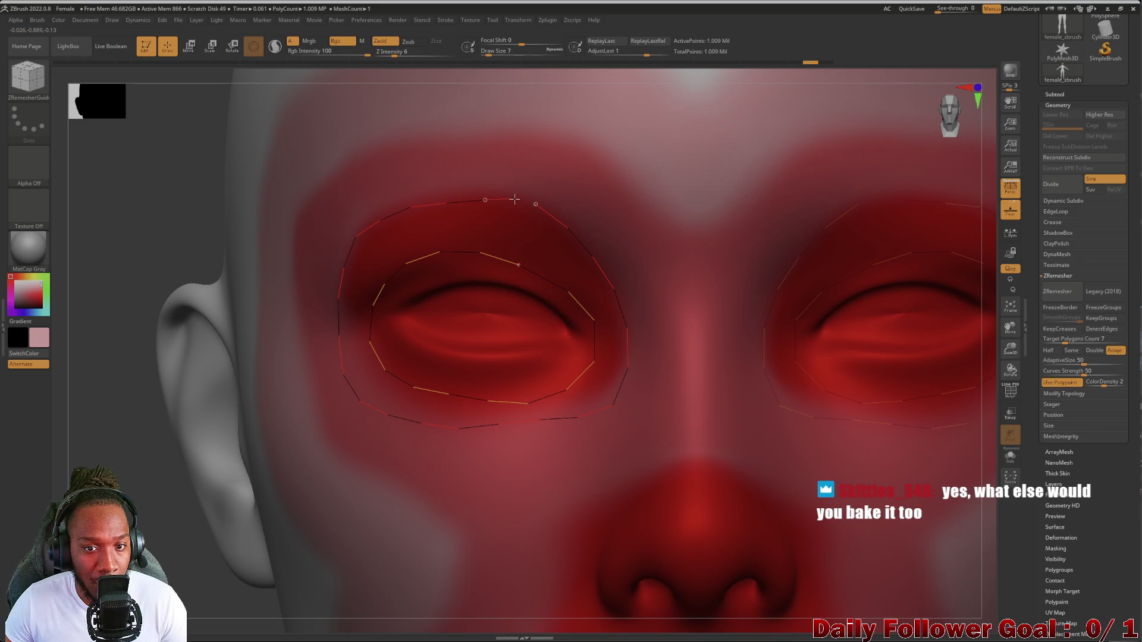
pyautogui.moveTo(522, 199)
pyautogui.mouseDown()
pyautogui.moveTo(440, 262)
pyautogui.moveTo(417, 250)
pyautogui.moveTo(408, 220)
pyautogui.mouseUp()
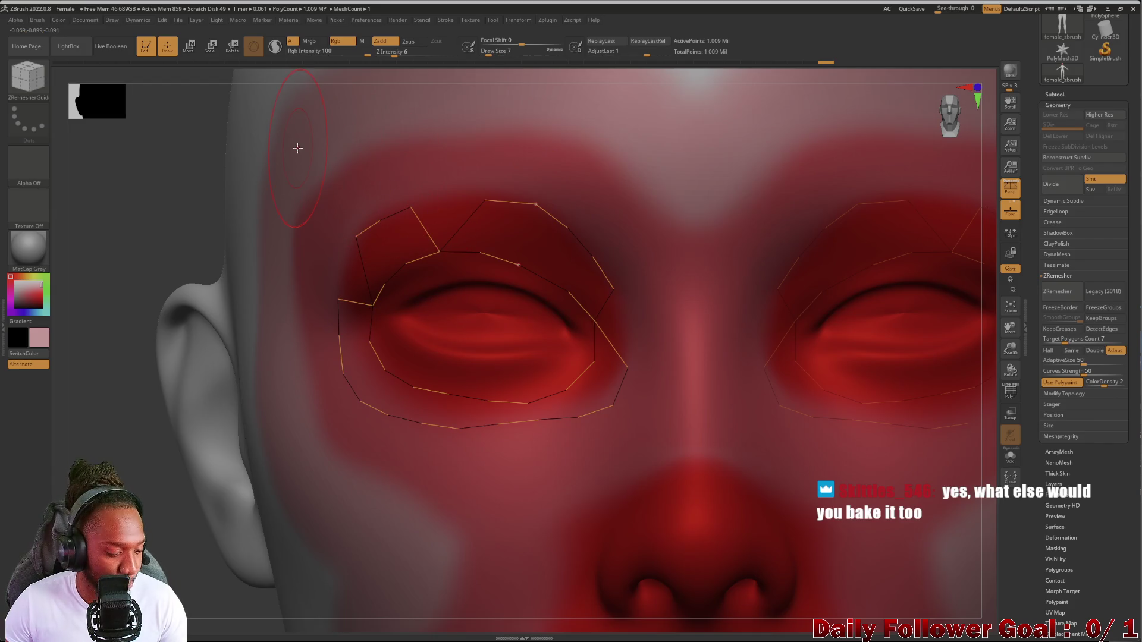
pyautogui.hotkey('ctrl', 'z')
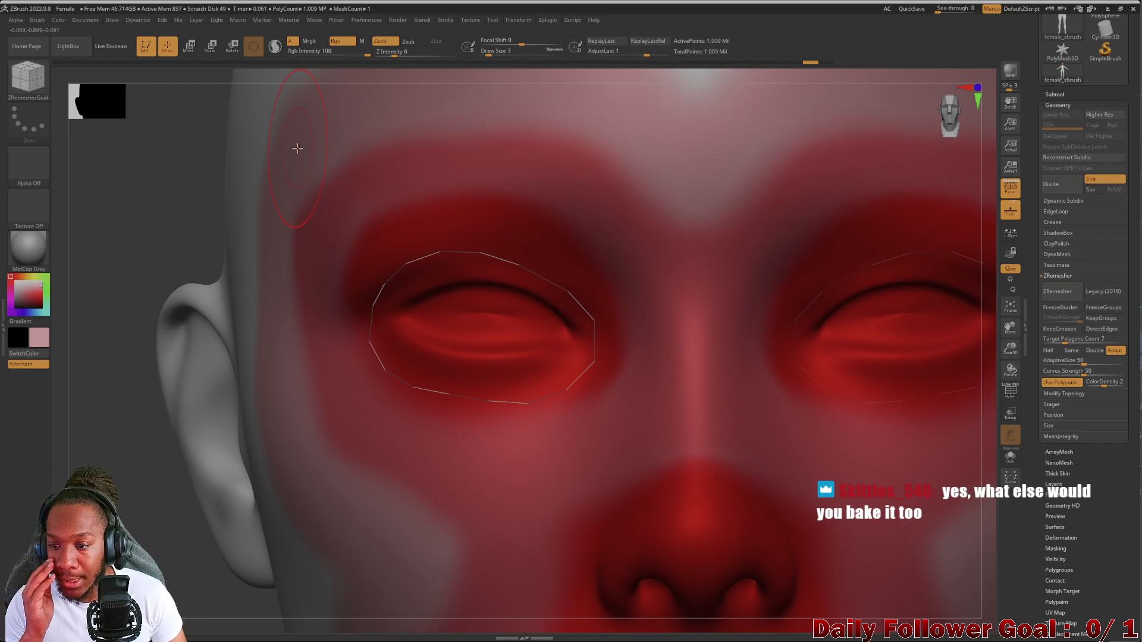
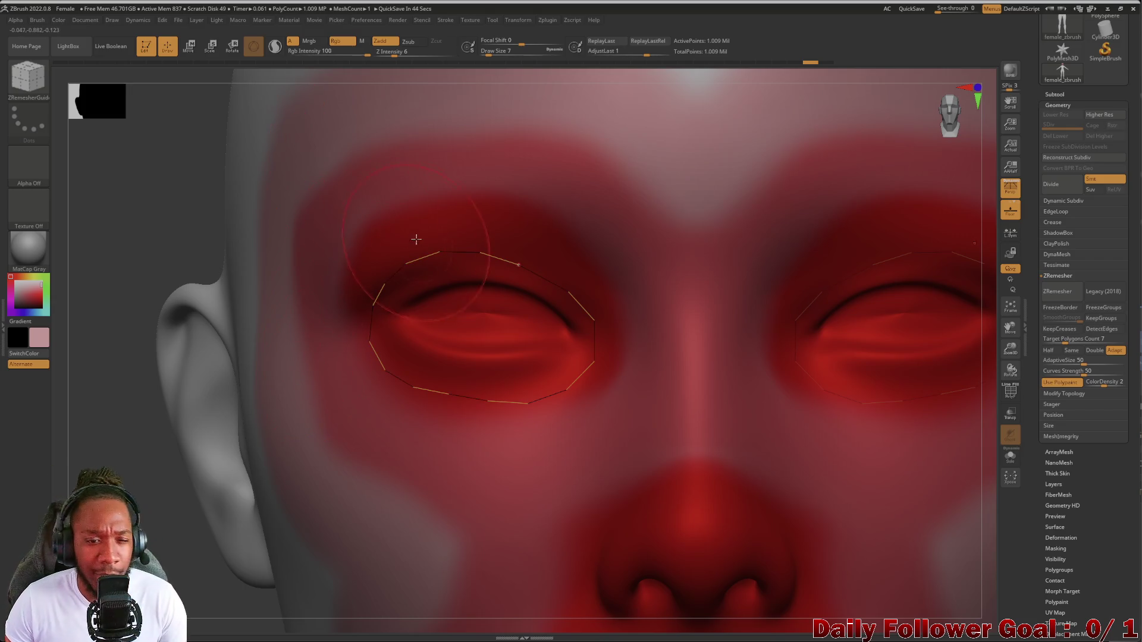
# Draw mirrored ZRemesherGuide loops around the eye, then undo the large outer guide curve
pyautogui.moveTo(391, 146); pyautogui.dragTo(509, 165)
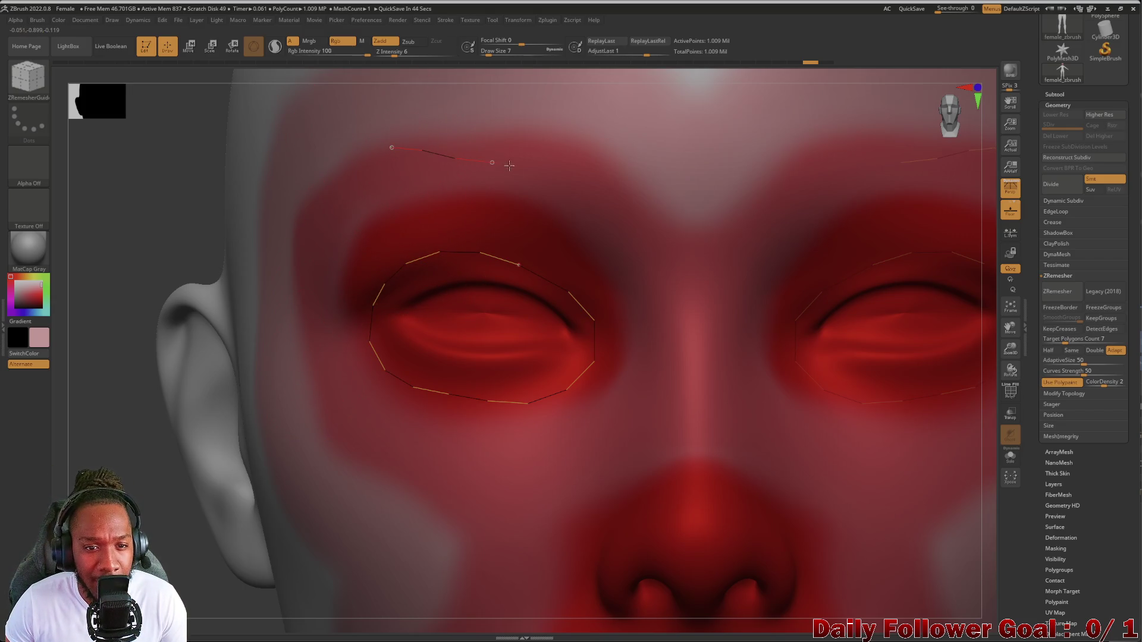
pyautogui.moveTo(572, 190)
pyautogui.mouseDown()
pyautogui.moveTo(639, 253)
pyautogui.moveTo(671, 328)
pyautogui.moveTo(635, 435)
pyautogui.moveTo(595, 453)
pyautogui.moveTo(446, 452)
pyautogui.moveTo(366, 433)
pyautogui.moveTo(306, 358)
pyautogui.mouseUp()
pyautogui.moveTo(312, 256)
pyautogui.mouseDown()
pyautogui.moveTo(351, 173)
pyautogui.moveTo(397, 148)
pyautogui.mouseUp()
pyautogui.moveTo(324, 482)
pyautogui.mouseDown(button='right')
pyautogui.moveTo(249, 478)
pyautogui.moveTo(122, 523)
pyautogui.moveTo(113, 553)
pyautogui.mouseUp(button='right')
pyautogui.press('f')
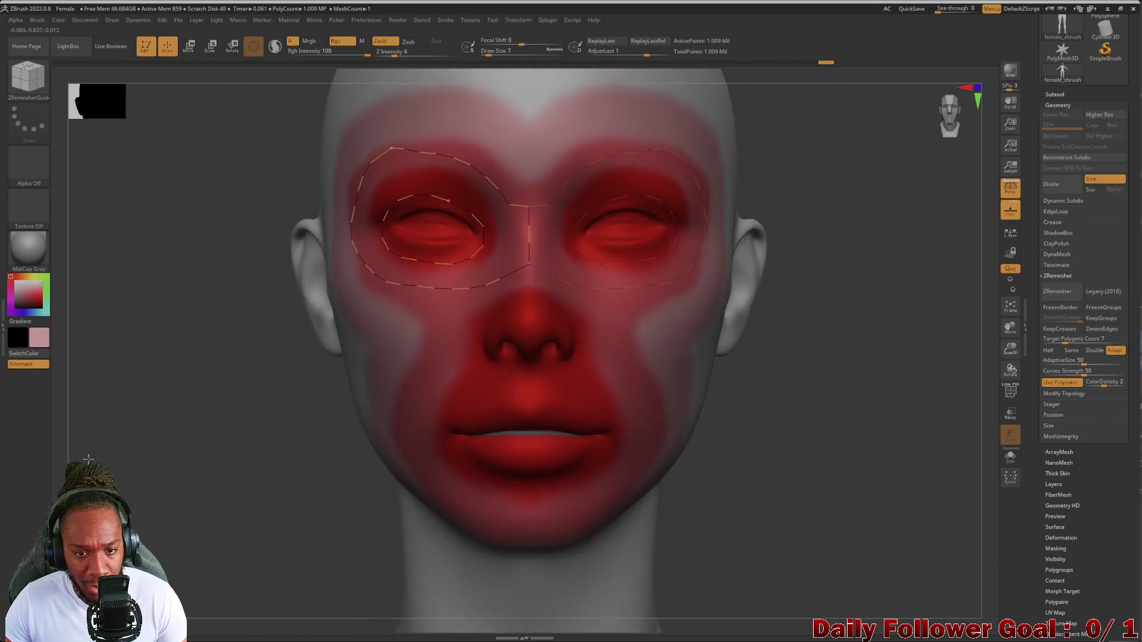
pyautogui.hotkey('ctrl', 'z')
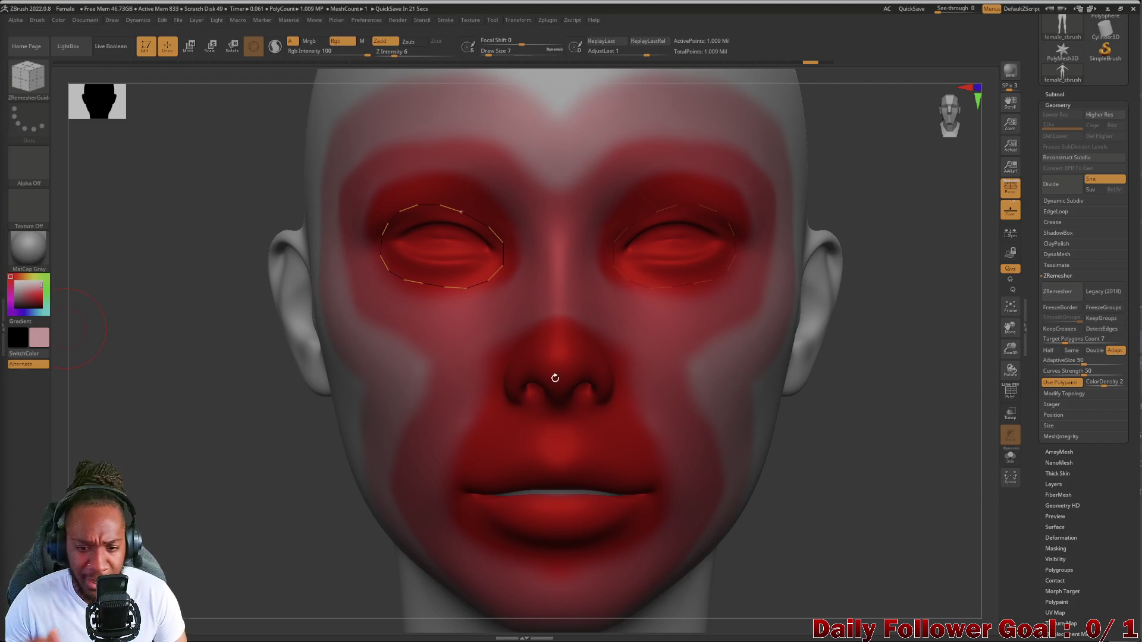
pyautogui.hotkey('ctrl', 'z')
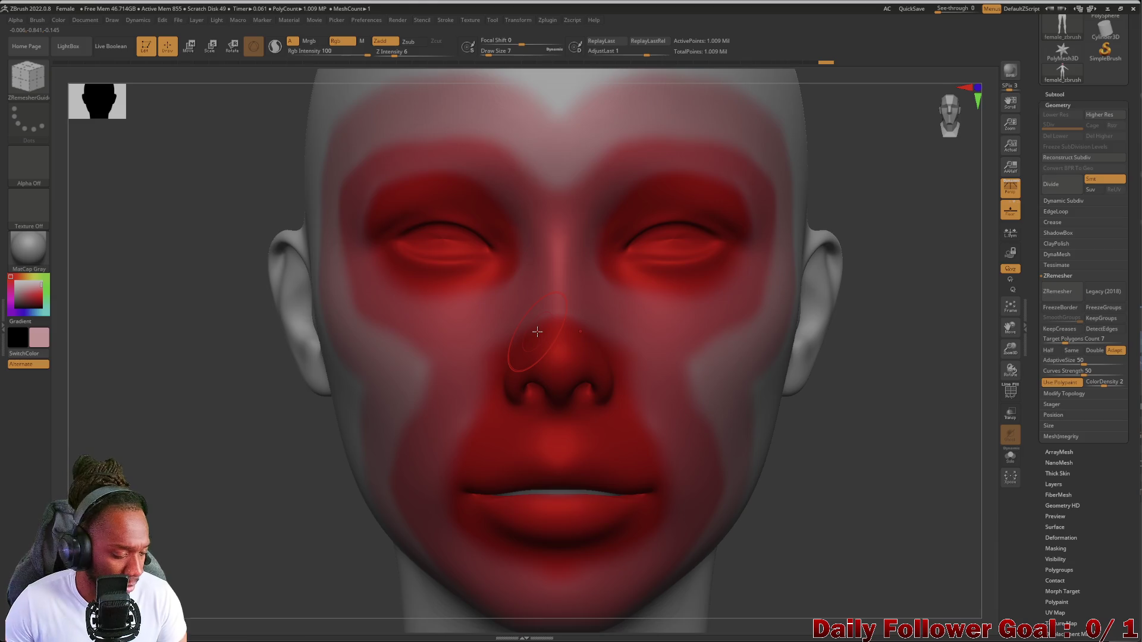
# Restore the eye loops and add guide curves down the nose, around the upper lip, cheek and jaw
pyautogui.hotkey('ctrl', 'shift', 'z')
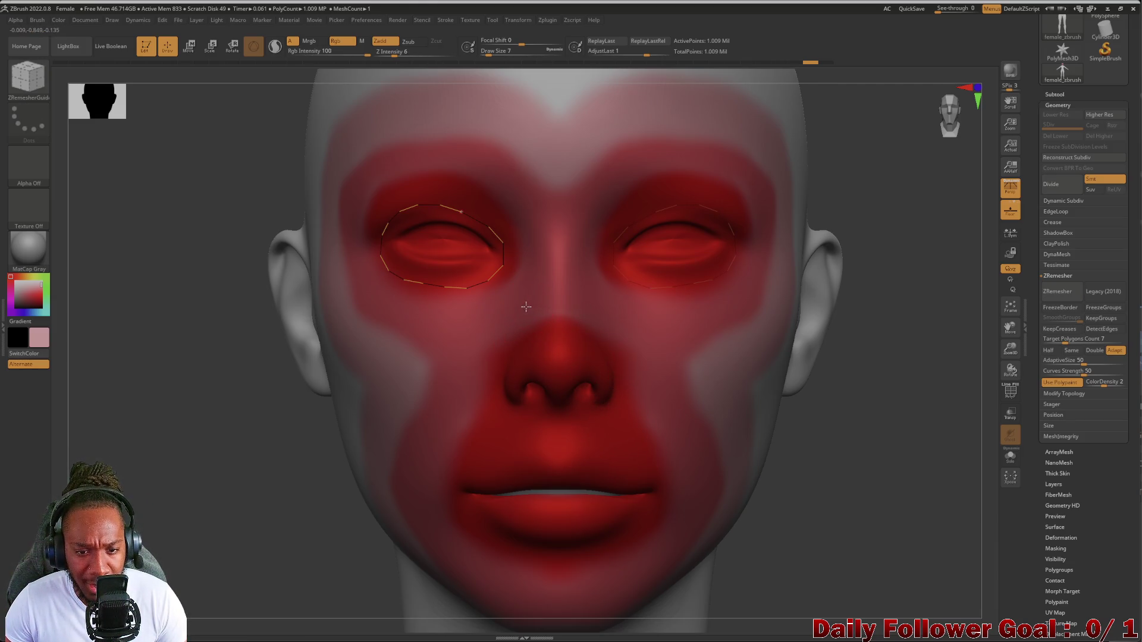
pyautogui.moveTo(524, 338)
pyautogui.mouseDown()
pyautogui.moveTo(497, 381)
pyautogui.moveTo(527, 421)
pyautogui.mouseUp()
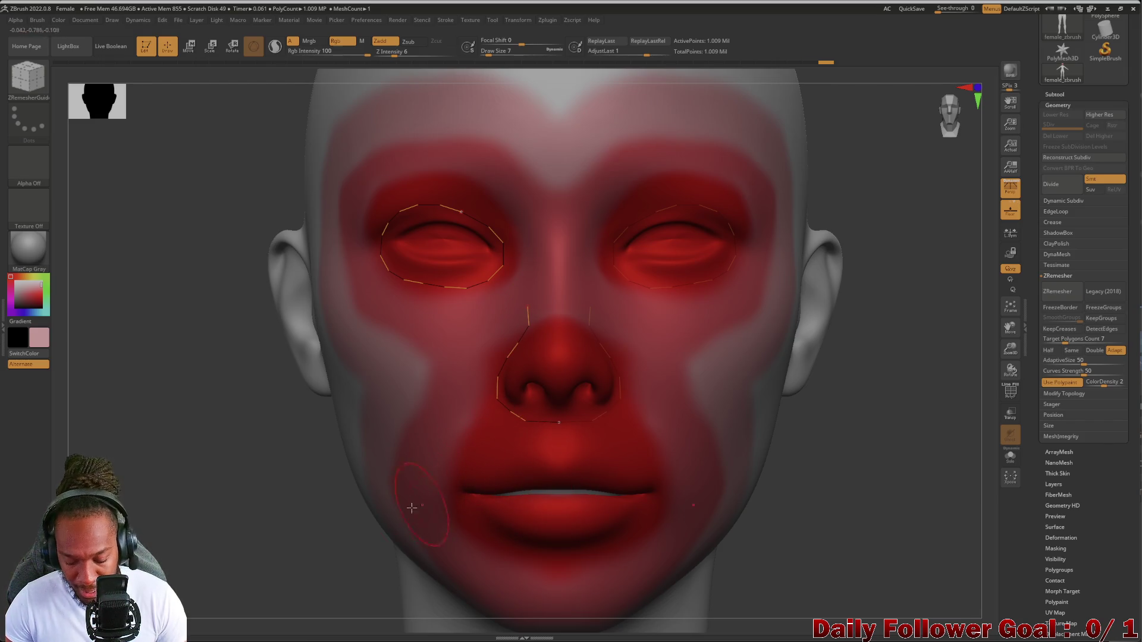
pyautogui.scroll(-3, 246, 471)
pyautogui.scroll(3, 246, 471)
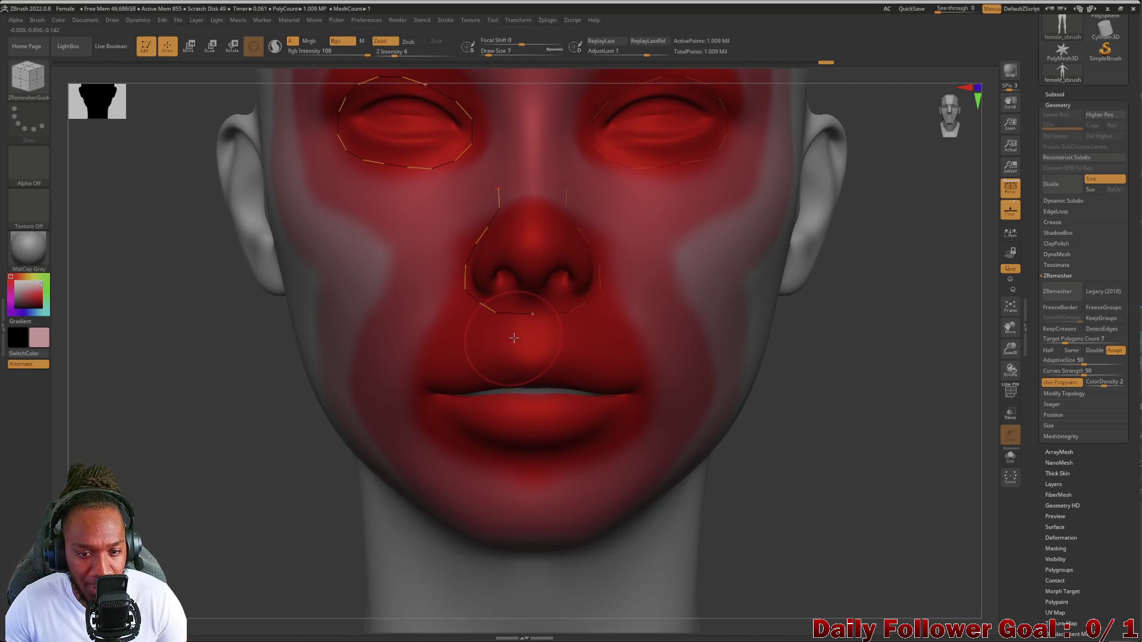
pyautogui.moveTo(520, 336)
pyautogui.mouseDown()
pyautogui.moveTo(434, 355)
pyautogui.moveTo(409, 390)
pyautogui.moveTo(449, 435)
pyautogui.moveTo(532, 458)
pyautogui.mouseUp()
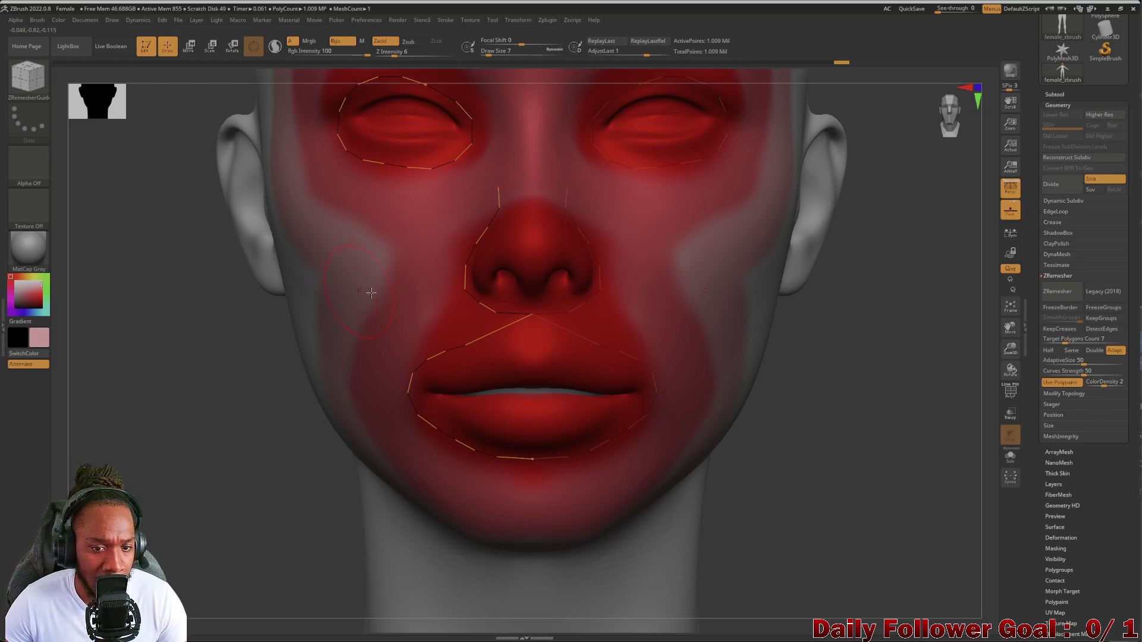
pyautogui.moveTo(463, 288)
pyautogui.mouseDown()
pyautogui.moveTo(380, 353)
pyautogui.moveTo(371, 391)
pyautogui.moveTo(451, 476)
pyautogui.mouseUp()
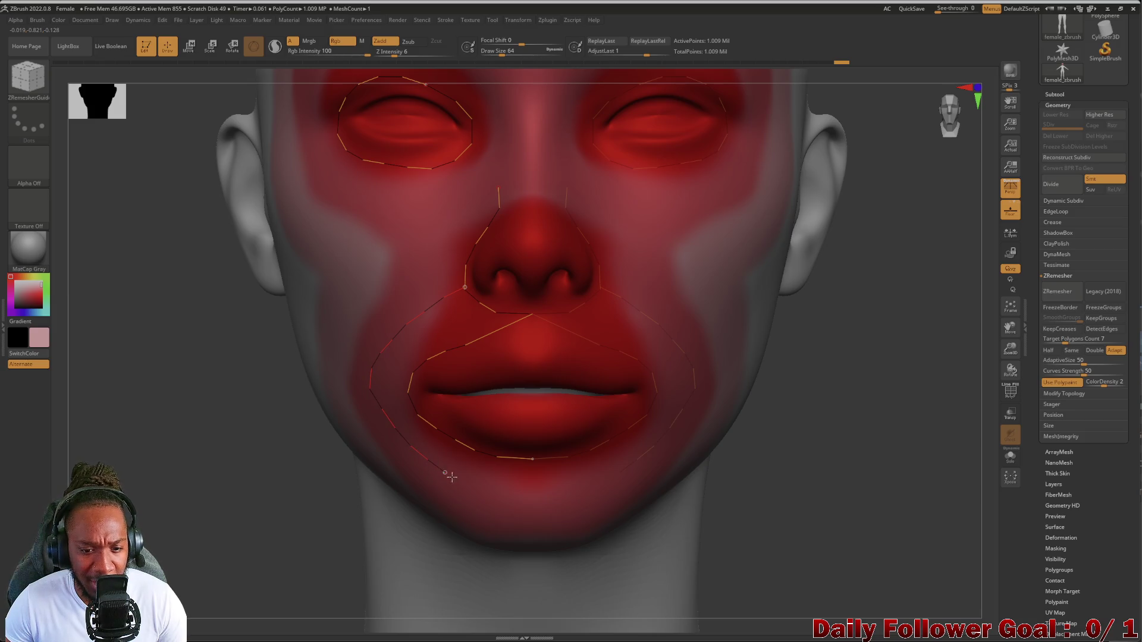
pyautogui.moveTo(522, 499); pyautogui.dragTo(523, 498)
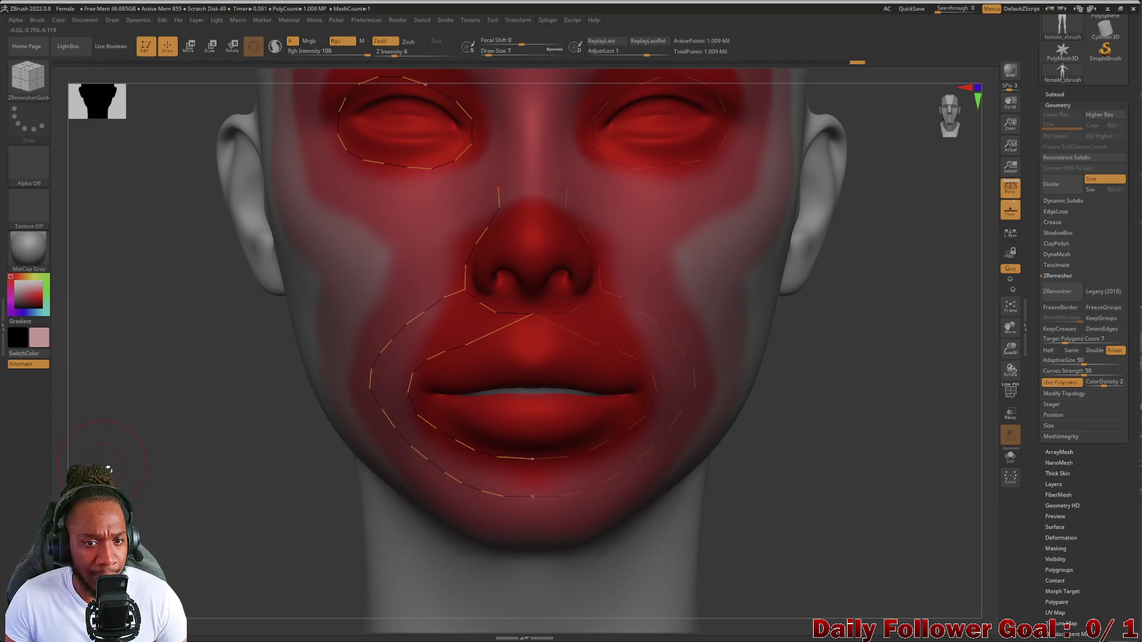
# Add guide curves across the cheek and down the nose bridge, then run ZRemesher
pyautogui.moveTo(119, 482)
pyautogui.keyDown('alt'); pyautogui.mouseDown()
pyautogui.moveTo(113, 377)
pyautogui.moveTo(112, 397)
pyautogui.moveTo(150, 409)
pyautogui.moveTo(196, 363)
pyautogui.moveTo(438, 325)
pyautogui.mouseUp(); pyautogui.keyUp('alt')
pyautogui.moveTo(516, 347)
pyautogui.mouseDown()
pyautogui.moveTo(341, 341)
pyautogui.moveTo(305, 309)
pyautogui.moveTo(297, 253)
pyautogui.moveTo(313, 202)
pyautogui.moveTo(365, 164)
pyautogui.moveTo(443, 165)
pyautogui.moveTo(524, 239)
pyautogui.mouseUp()
pyautogui.moveTo(531, 290); pyautogui.dragTo(515, 347)
pyautogui.keyDown('alt'); pyautogui.moveTo(126, 497); pyautogui.dragTo(164, 403); pyautogui.keyUp('alt')
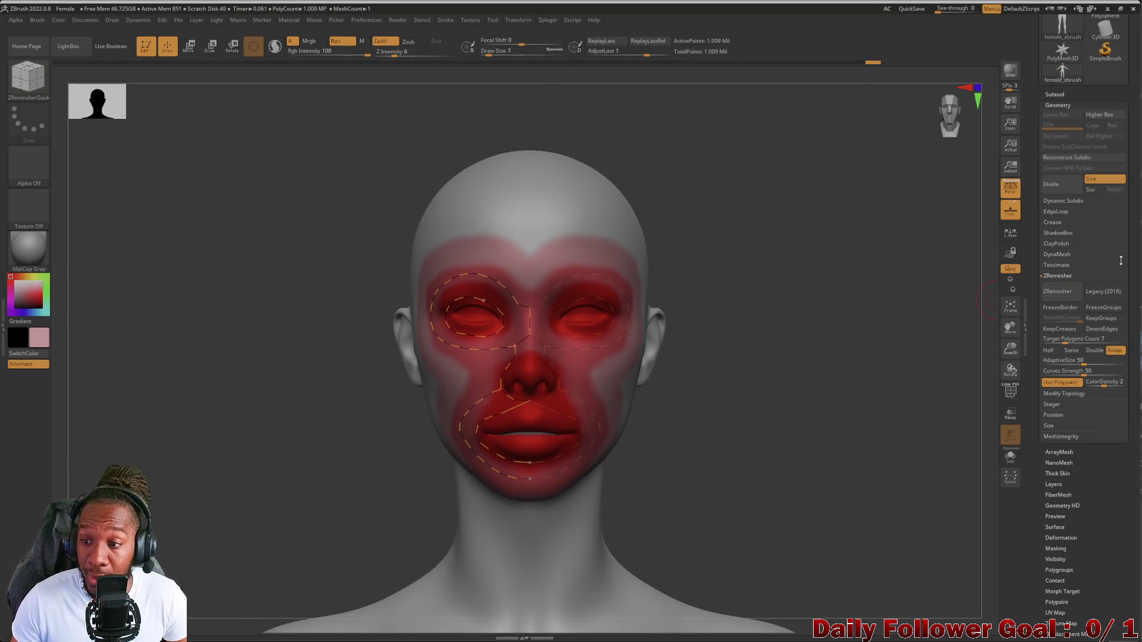
pyautogui.click(1057, 291)
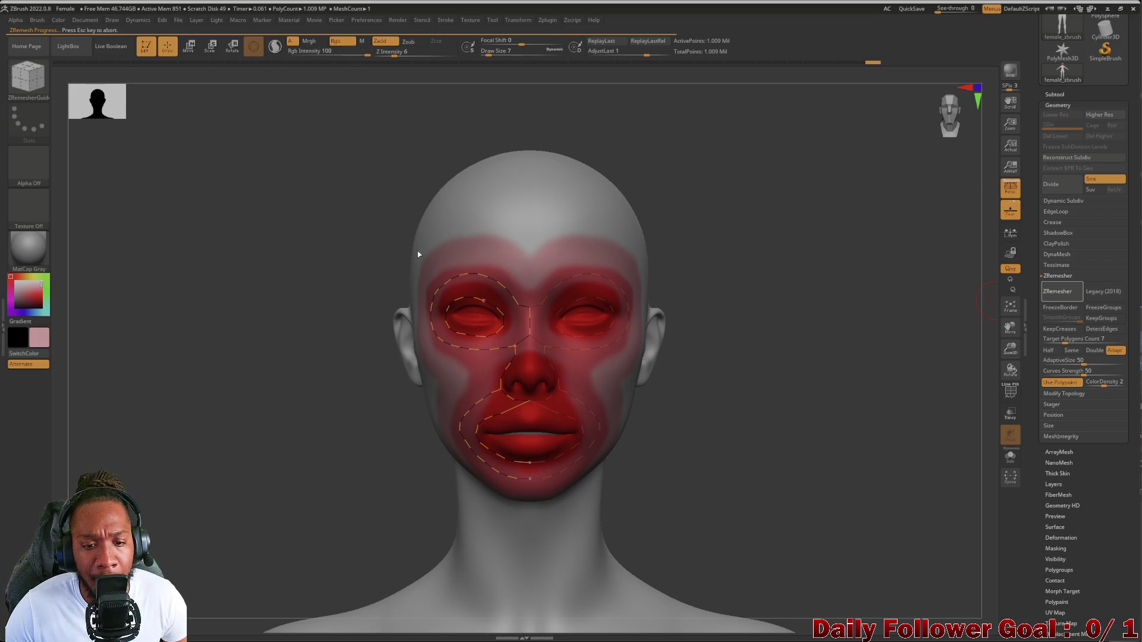
# Inspect the 18,934-point remeshed head from several angles with the polygon wireframe shown
pyautogui.moveTo(724, 635)
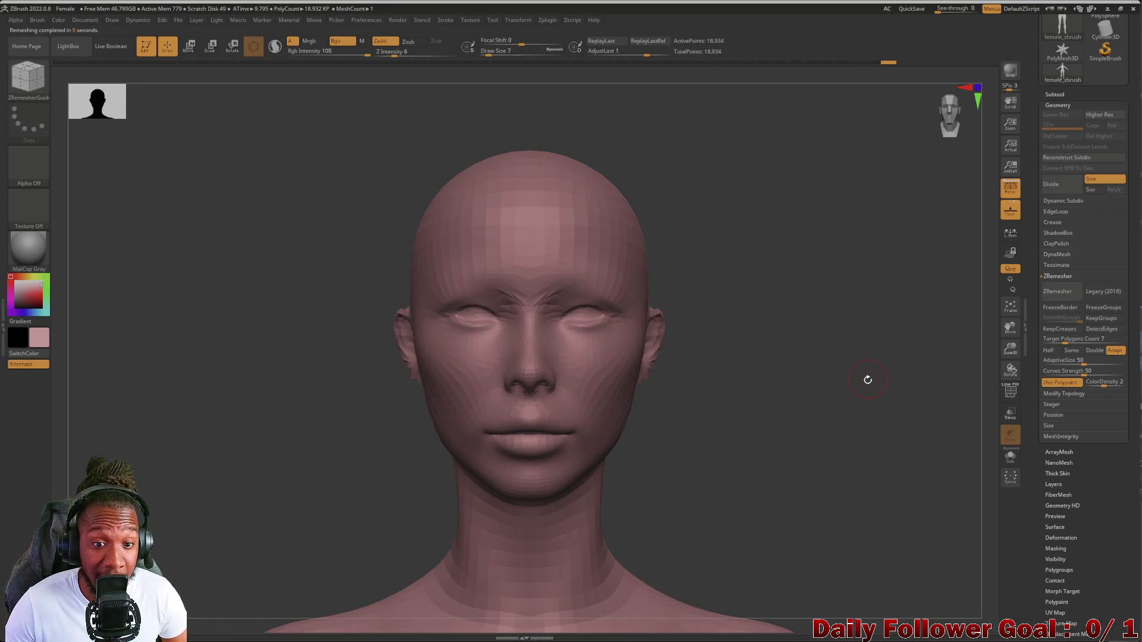
pyautogui.moveTo(928, 367)
pyautogui.mouseDown()
pyautogui.moveTo(790, 400)
pyautogui.moveTo(783, 382)
pyautogui.moveTo(834, 383)
pyautogui.moveTo(805, 395)
pyautogui.moveTo(821, 387)
pyautogui.moveTo(818, 365)
pyautogui.moveTo(831, 386)
pyautogui.moveTo(820, 410)
pyautogui.moveTo(895, 392)
pyautogui.moveTo(808, 404)
pyautogui.moveTo(914, 379)
pyautogui.moveTo(751, 379)
pyautogui.mouseUp()
pyautogui.click(1006, 396)
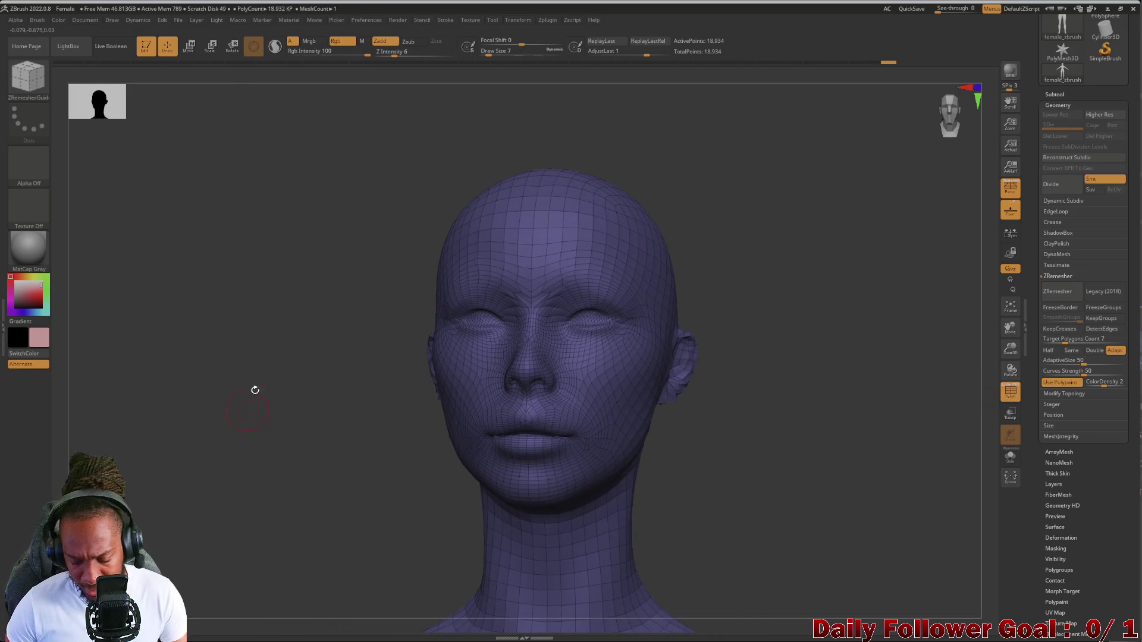
pyautogui.moveTo(254, 390)
pyautogui.keyDown('alt'); pyautogui.mouseDown()
pyautogui.moveTo(232, 474)
pyautogui.moveTo(174, 422)
pyautogui.moveTo(445, 265)
pyautogui.mouseUp(); pyautogui.keyUp('alt')
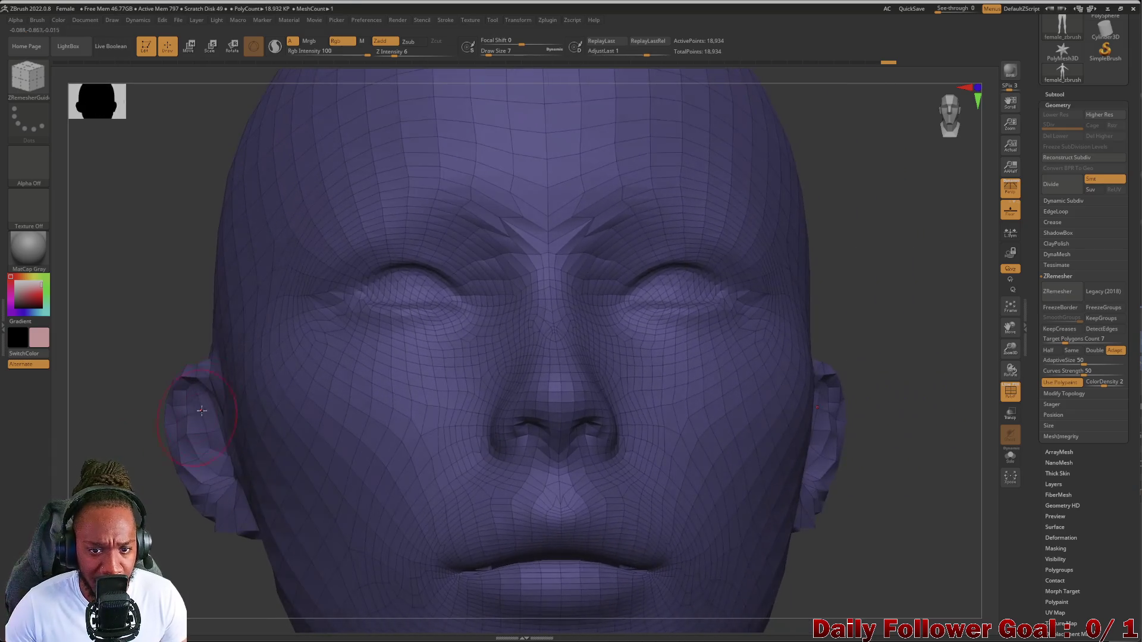
pyautogui.press('shift')
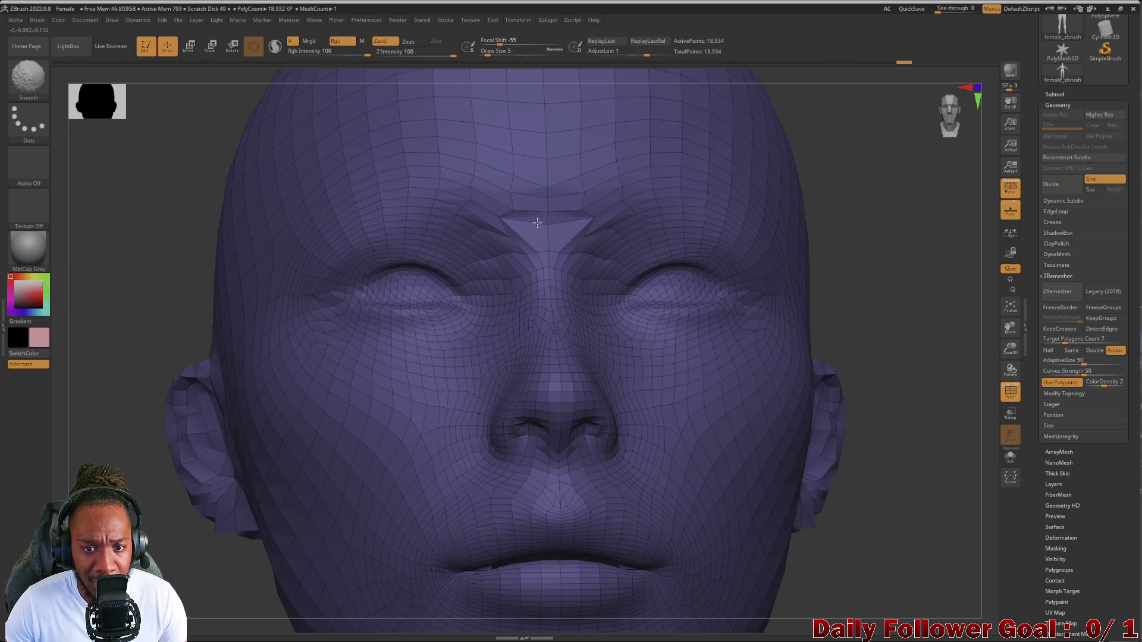
pyautogui.moveTo(137, 256)
pyautogui.mouseDown()
pyautogui.moveTo(78, 272)
pyautogui.moveTo(128, 265)
pyautogui.mouseUp()
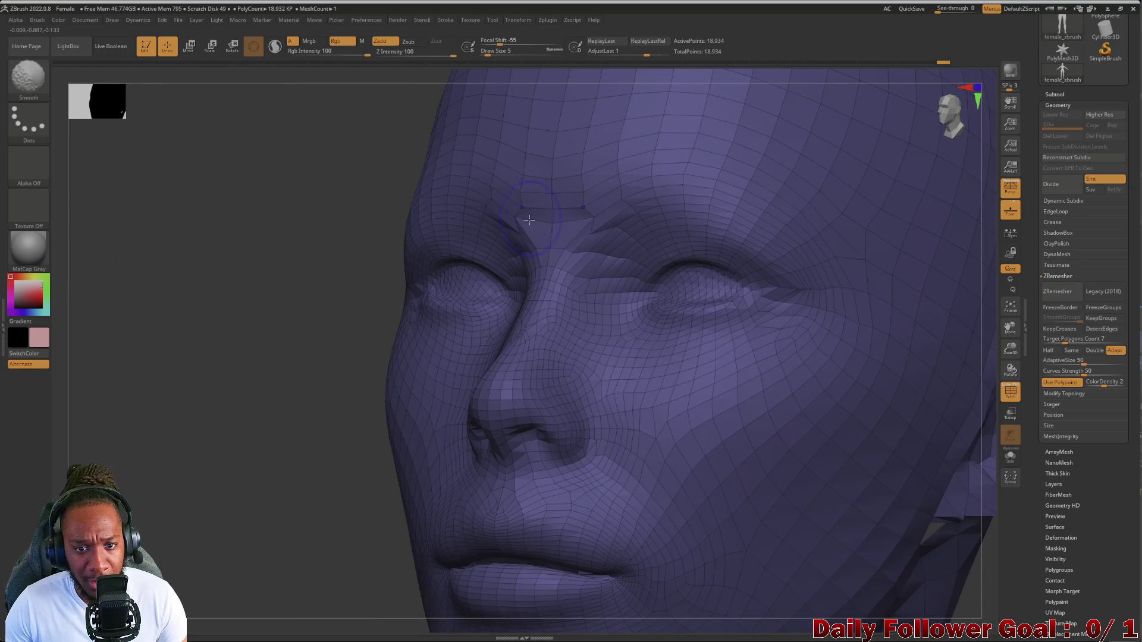
pyautogui.moveTo(191, 232)
pyautogui.mouseDown()
pyautogui.moveTo(135, 255)
pyautogui.moveTo(99, 301)
pyautogui.moveTo(72, 311)
pyautogui.moveTo(145, 390)
pyautogui.mouseUp()
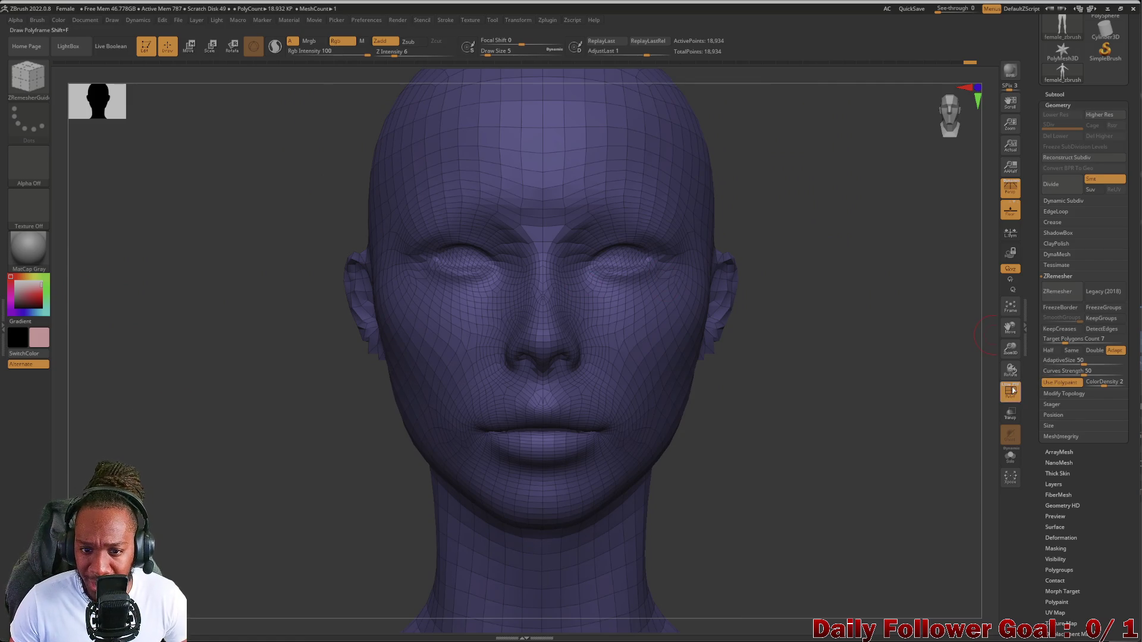
# Hide the wireframe and orbit the head to check its profile, ending on a front view
pyautogui.click(1010, 390)
pyautogui.moveTo(217, 420)
pyautogui.mouseDown()
pyautogui.moveTo(173, 449)
pyautogui.moveTo(199, 438)
pyautogui.mouseUp()
pyautogui.moveTo(160, 486)
pyautogui.mouseDown()
pyautogui.moveTo(180, 329)
pyautogui.moveTo(191, 497)
pyautogui.moveTo(188, 482)
pyautogui.moveTo(339, 423)
pyautogui.mouseUp()
pyautogui.moveTo(191, 467)
pyautogui.mouseDown()
pyautogui.moveTo(132, 461)
pyautogui.moveTo(117, 476)
pyautogui.moveTo(159, 473)
pyautogui.moveTo(155, 505)
pyautogui.moveTo(153, 492)
pyautogui.moveTo(179, 484)
pyautogui.moveTo(145, 484)
pyautogui.moveTo(109, 462)
pyautogui.moveTo(344, 380)
pyautogui.moveTo(357, 356)
pyautogui.moveTo(327, 324)
pyautogui.moveTo(348, 277)
pyautogui.mouseUp()
pyautogui.press('shift')
pyautogui.moveTo(118, 428)
pyautogui.mouseDown()
pyautogui.moveTo(89, 433)
pyautogui.moveTo(155, 416)
pyautogui.mouseUp()
pyautogui.keyDown('shift'); pyautogui.moveTo(130, 468); pyautogui.dragTo(178, 523); pyautogui.keyUp('shift')
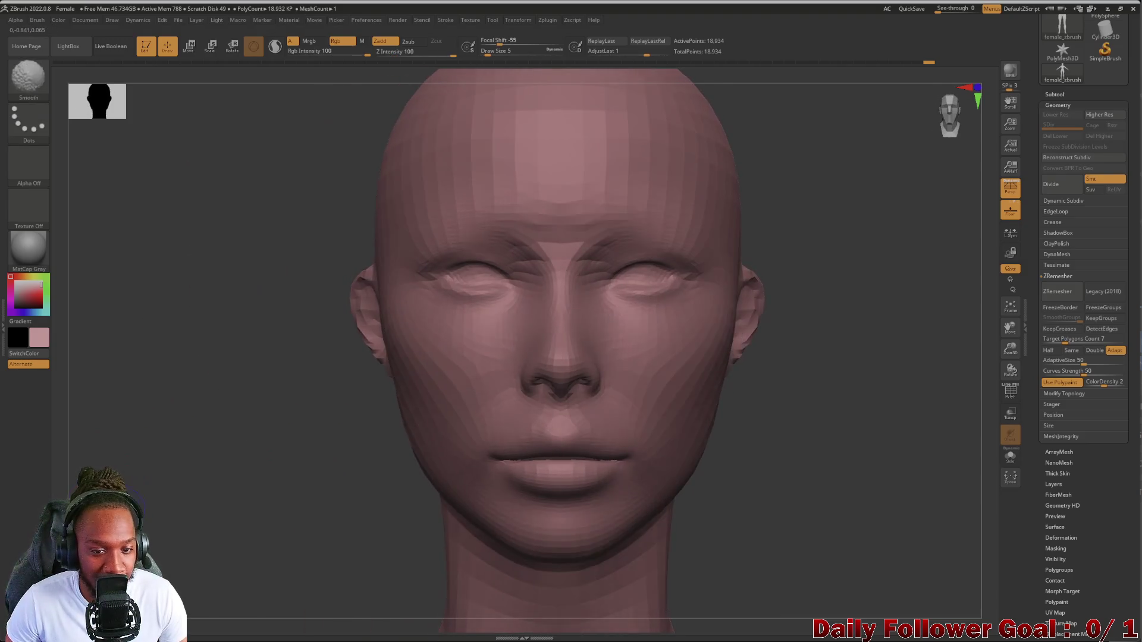
pyautogui.keyDown('alt'); pyautogui.moveTo(242, 543); pyautogui.dragTo(242, 428); pyautogui.keyUp('alt')
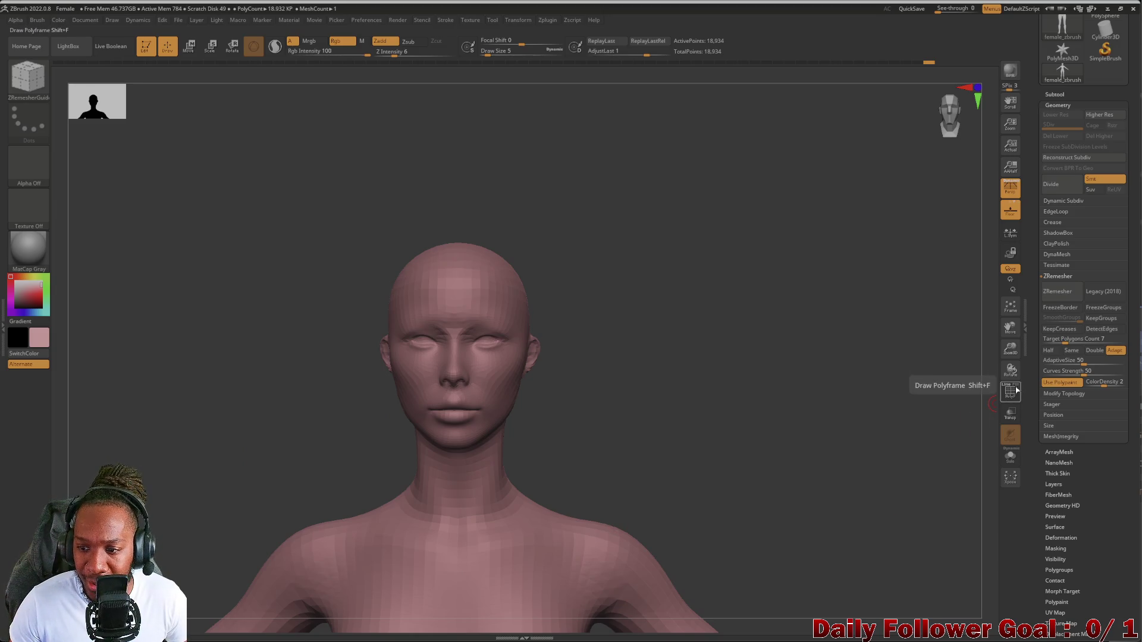
# Show the PolyF wireframe again and orbit to the side and three-quarter views to check the edge loops
pyautogui.click(1011, 391)
pyautogui.moveTo(268, 479)
pyautogui.mouseDown()
pyautogui.moveTo(150, 461)
pyautogui.moveTo(183, 525)
pyautogui.moveTo(208, 481)
pyautogui.moveTo(196, 558)
pyautogui.moveTo(178, 484)
pyautogui.moveTo(204, 487)
pyautogui.moveTo(199, 476)
pyautogui.moveTo(204, 517)
pyautogui.moveTo(222, 449)
pyautogui.moveTo(226, 322)
pyautogui.moveTo(219, 520)
pyautogui.moveTo(190, 369)
pyautogui.moveTo(178, 522)
pyautogui.moveTo(172, 426)
pyautogui.moveTo(153, 528)
pyautogui.moveTo(158, 489)
pyautogui.moveTo(207, 428)
pyautogui.moveTo(199, 458)
pyautogui.moveTo(199, 393)
pyautogui.moveTo(214, 377)
pyautogui.moveTo(201, 359)
pyautogui.moveTo(214, 365)
pyautogui.moveTo(197, 523)
pyautogui.moveTo(211, 433)
pyautogui.moveTo(237, 400)
pyautogui.moveTo(231, 572)
pyautogui.mouseUp()
pyautogui.moveTo(206, 339)
pyautogui.mouseDown()
pyautogui.moveTo(240, 339)
pyautogui.moveTo(191, 381)
pyautogui.moveTo(216, 349)
pyautogui.moveTo(204, 491)
pyautogui.moveTo(241, 434)
pyautogui.moveTo(208, 539)
pyautogui.moveTo(217, 531)
pyautogui.moveTo(197, 525)
pyautogui.moveTo(234, 525)
pyautogui.moveTo(207, 522)
pyautogui.moveTo(213, 533)
pyautogui.moveTo(164, 554)
pyautogui.mouseUp()
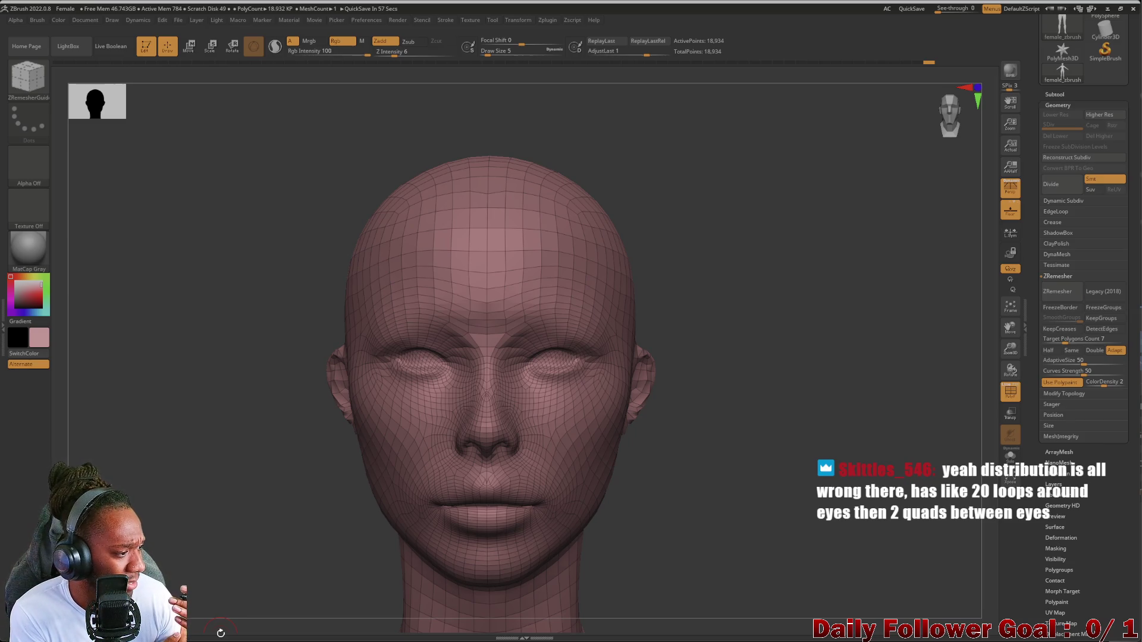
pyautogui.press(']')
pyautogui.moveTo(238, 503)
pyautogui.mouseDown()
pyautogui.moveTo(196, 540)
pyautogui.moveTo(251, 524)
pyautogui.moveTo(183, 541)
pyautogui.mouseUp()
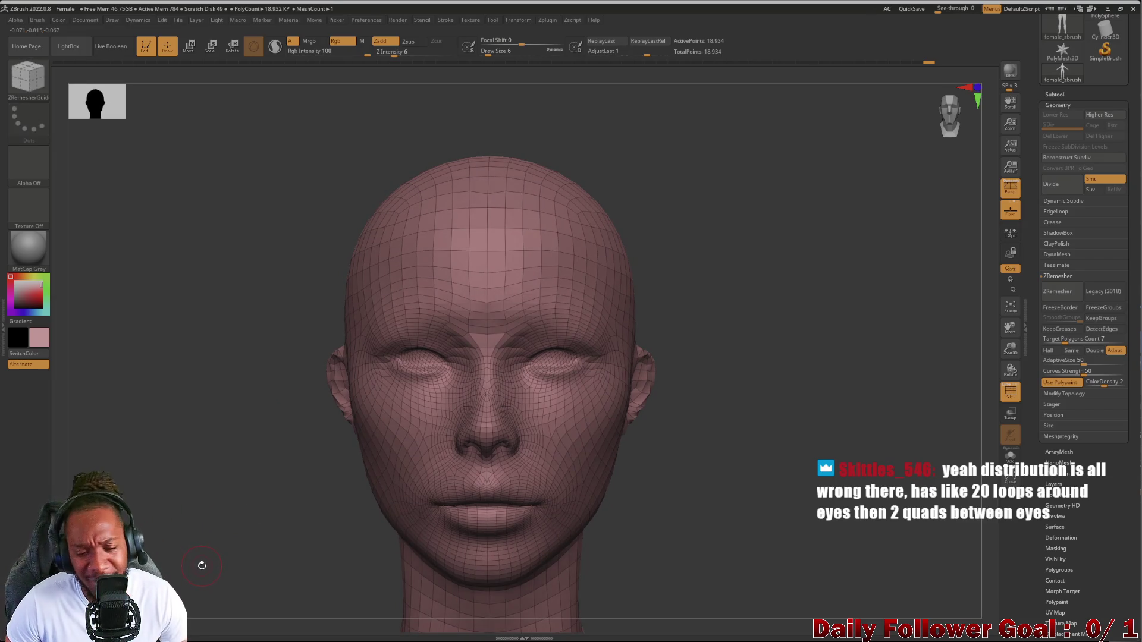
pyautogui.moveTo(213, 557)
pyautogui.mouseDown()
pyautogui.moveTo(234, 542)
pyautogui.moveTo(224, 541)
pyautogui.mouseUp()
pyautogui.moveTo(298, 454)
pyautogui.keyDown('shift'); pyautogui.mouseDown()
pyautogui.moveTo(216, 509)
pyautogui.moveTo(207, 571)
pyautogui.moveTo(219, 528)
pyautogui.moveTo(243, 552)
pyautogui.moveTo(249, 544)
pyautogui.moveTo(233, 560)
pyautogui.moveTo(214, 552)
pyautogui.mouseUp(); pyautogui.keyUp('shift')
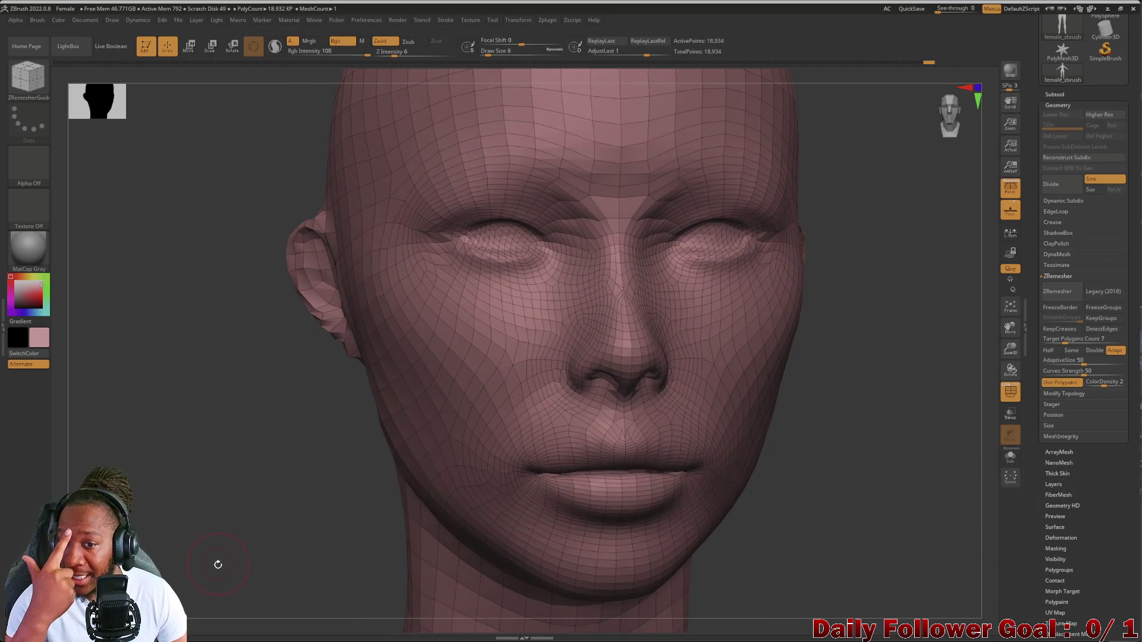
pyautogui.moveTo(203, 559)
pyautogui.mouseDown()
pyautogui.moveTo(214, 547)
pyautogui.moveTo(200, 551)
pyautogui.mouseUp()
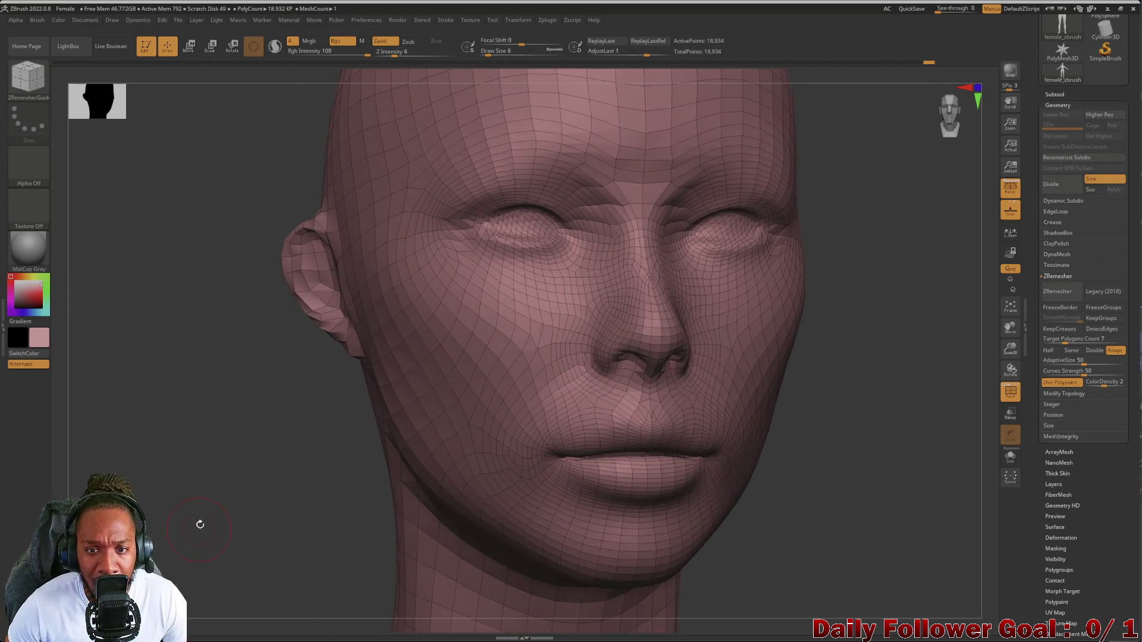
pyautogui.moveTo(188, 458); pyautogui.dragTo(175, 523)
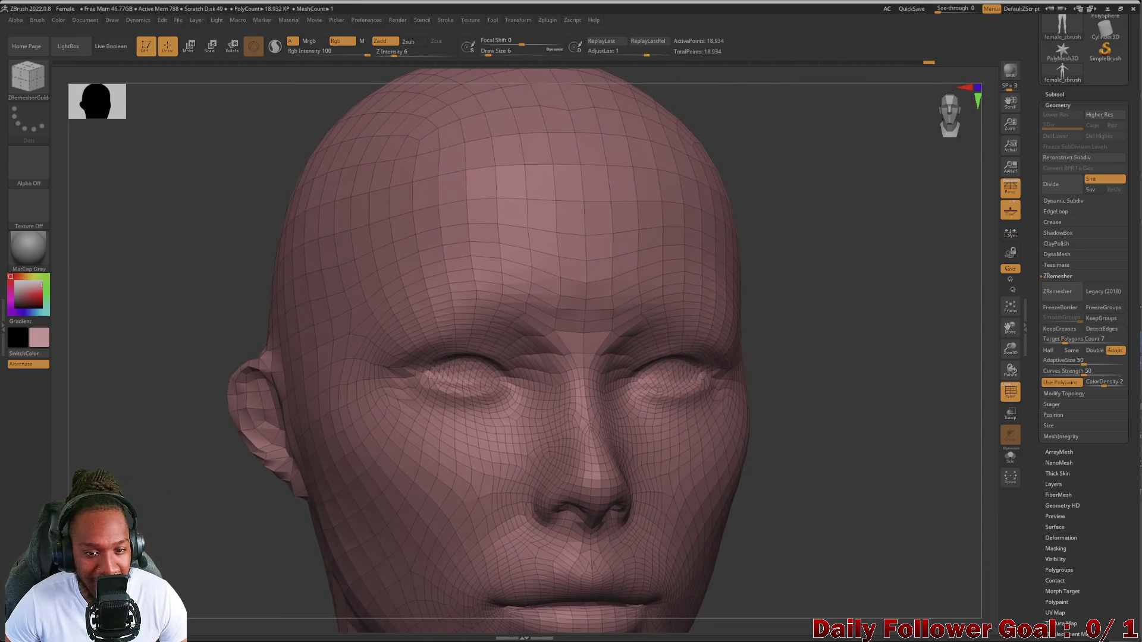
pyautogui.scroll(5, 262, 436)
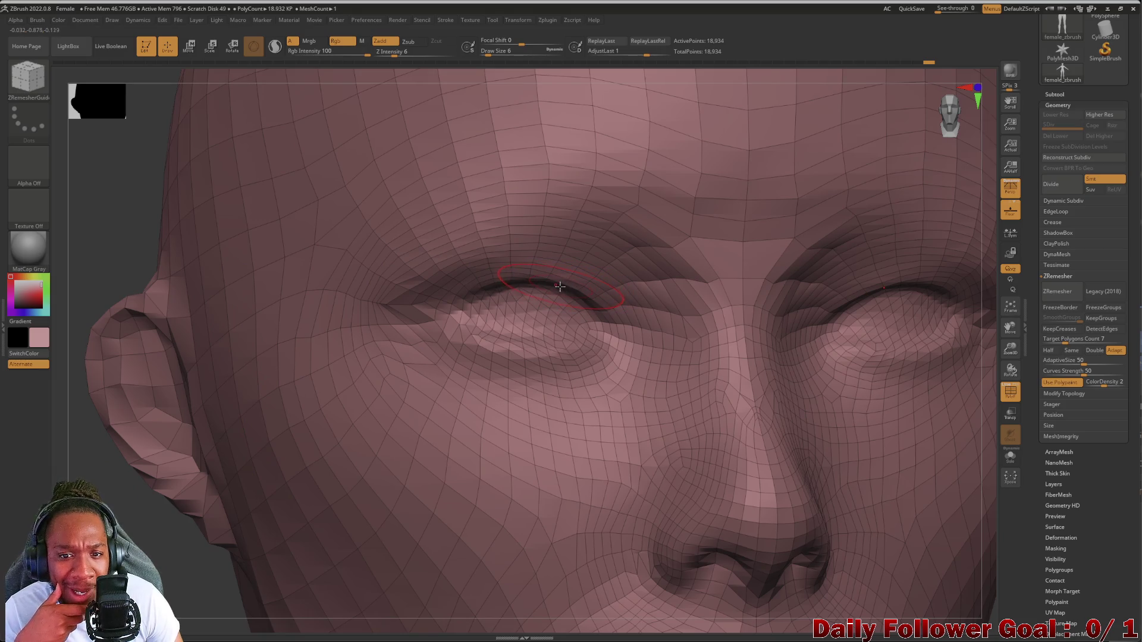
pyautogui.moveTo(297, 452)
pyautogui.mouseDown()
pyautogui.moveTo(321, 417)
pyautogui.moveTo(369, 413)
pyautogui.moveTo(318, 410)
pyautogui.moveTo(319, 428)
pyautogui.moveTo(268, 440)
pyautogui.moveTo(139, 405)
pyautogui.moveTo(186, 410)
pyautogui.moveTo(247, 369)
pyautogui.moveTo(256, 508)
pyautogui.mouseUp()
pyautogui.moveTo(257, 466)
pyautogui.mouseDown()
pyautogui.moveTo(255, 517)
pyautogui.moveTo(255, 497)
pyautogui.moveTo(150, 535)
pyautogui.moveTo(109, 410)
pyautogui.moveTo(112, 420)
pyautogui.moveTo(113, 369)
pyautogui.moveTo(110, 410)
pyautogui.mouseUp()
pyautogui.moveTo(143, 523)
pyautogui.mouseDown()
pyautogui.moveTo(125, 476)
pyautogui.moveTo(101, 481)
pyautogui.moveTo(127, 485)
pyautogui.mouseUp()
pyautogui.moveTo(339, 298)
pyautogui.keyDown('alt'); pyautogui.mouseDown()
pyautogui.moveTo(179, 405)
pyautogui.moveTo(140, 413)
pyautogui.mouseUp(); pyautogui.keyUp('alt')
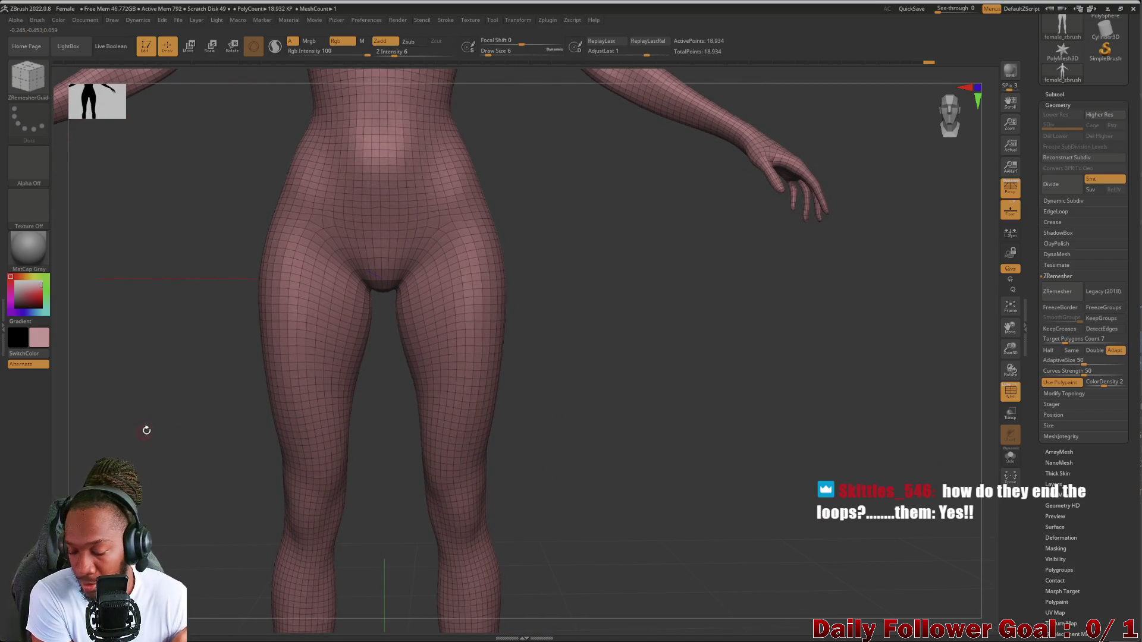
pyautogui.moveTo(110, 413)
pyautogui.mouseDown()
pyautogui.moveTo(113, 438)
pyautogui.moveTo(140, 403)
pyautogui.moveTo(148, 349)
pyautogui.moveTo(191, 454)
pyautogui.moveTo(210, 430)
pyautogui.moveTo(189, 428)
pyautogui.moveTo(168, 454)
pyautogui.mouseUp()
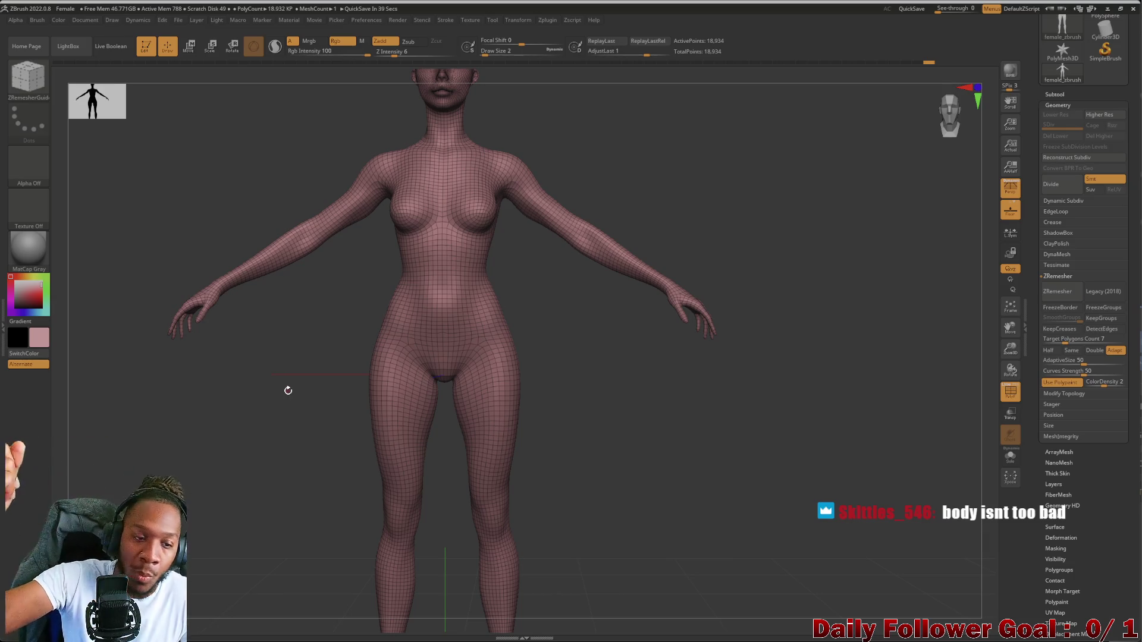
pyautogui.moveTo(182, 451)
pyautogui.mouseDown()
pyautogui.moveTo(207, 461)
pyautogui.moveTo(194, 479)
pyautogui.moveTo(235, 461)
pyautogui.moveTo(169, 479)
pyautogui.moveTo(242, 476)
pyautogui.moveTo(240, 507)
pyautogui.moveTo(255, 349)
pyautogui.moveTo(247, 517)
pyautogui.moveTo(235, 484)
pyautogui.moveTo(247, 530)
pyautogui.moveTo(247, 471)
pyautogui.moveTo(249, 523)
pyautogui.moveTo(231, 541)
pyautogui.moveTo(250, 331)
pyautogui.moveTo(255, 438)
pyautogui.moveTo(368, 448)
pyautogui.moveTo(315, 475)
pyautogui.moveTo(204, 439)
pyautogui.moveTo(277, 446)
pyautogui.moveTo(280, 390)
pyautogui.moveTo(247, 416)
pyautogui.moveTo(226, 395)
pyautogui.moveTo(224, 333)
pyautogui.moveTo(204, 416)
pyautogui.moveTo(205, 484)
pyautogui.moveTo(201, 415)
pyautogui.moveTo(223, 445)
pyautogui.mouseUp()
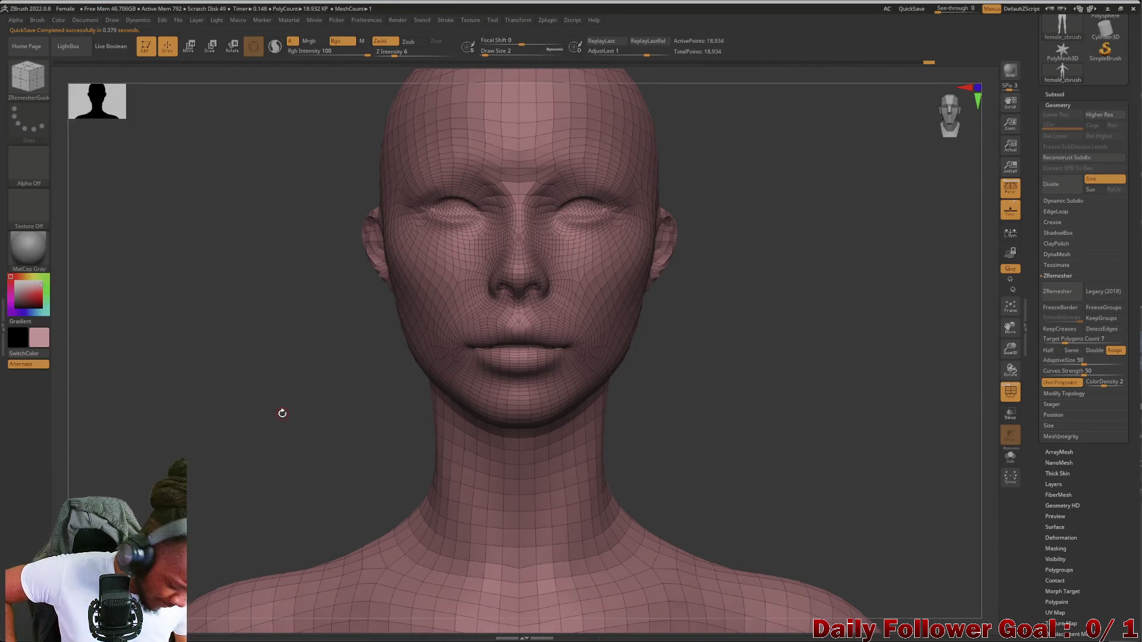
pyautogui.moveTo(267, 391); pyautogui.dragTo(230, 421)
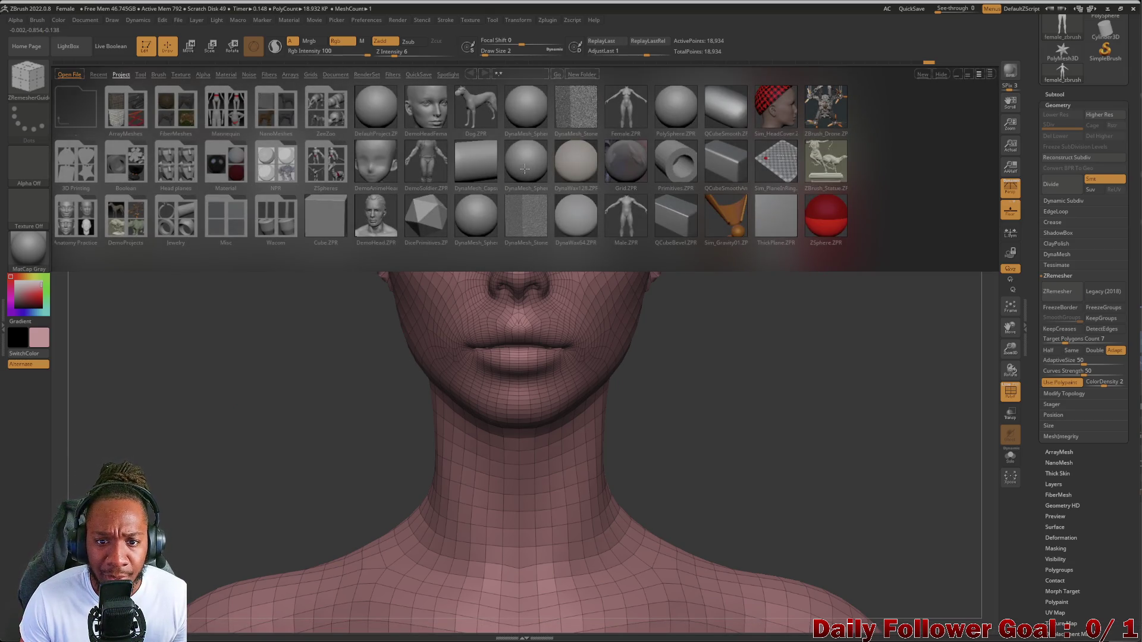
# Load PolySphere.ZPR from LightBox, choosing No to saving the female model
pyautogui.doubleClick(679, 117)
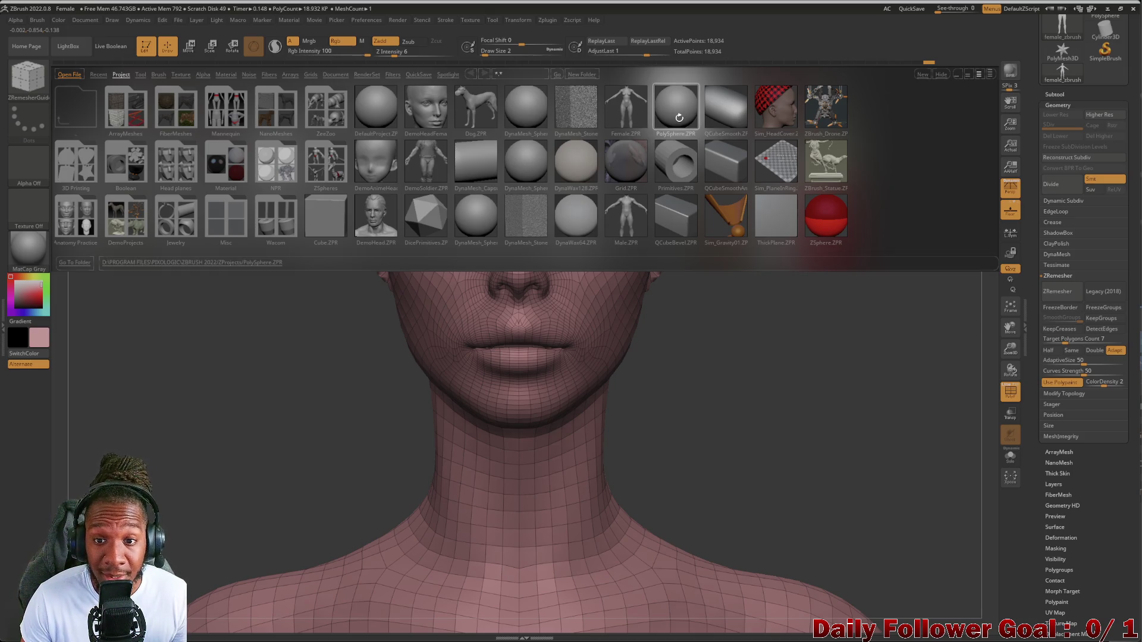
pyautogui.click(602, 358)
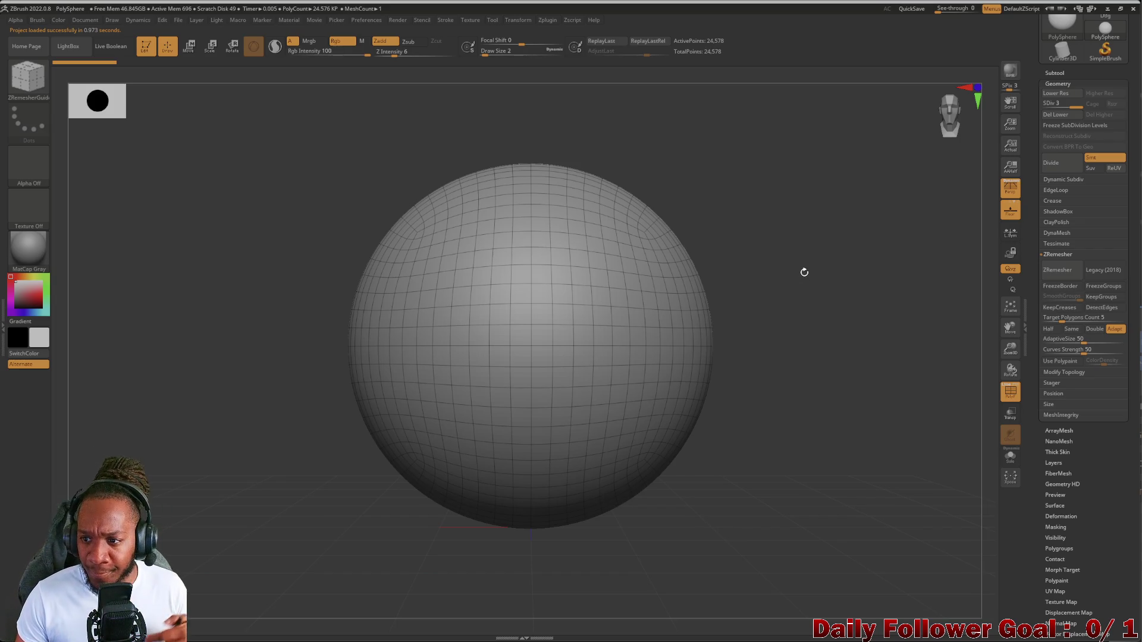
pyautogui.scroll(2, 1130, 150)
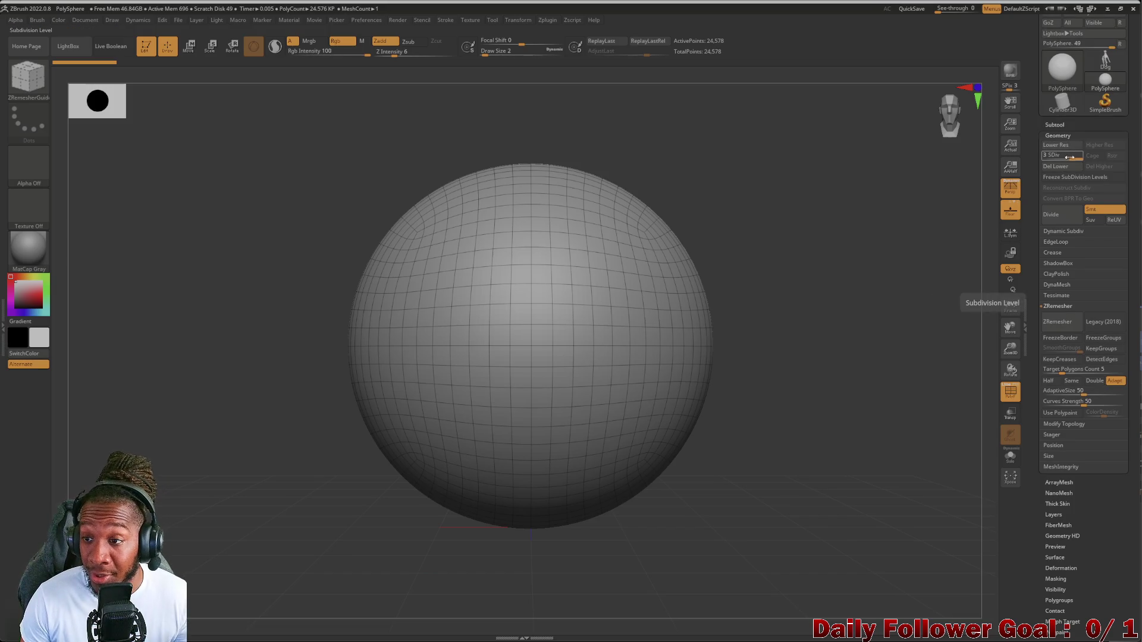
# Drag SDiv down to 1 and back up to 2, leaving 6,146 active points
pyautogui.moveTo(1068, 157); pyautogui.dragTo(1027, 165)
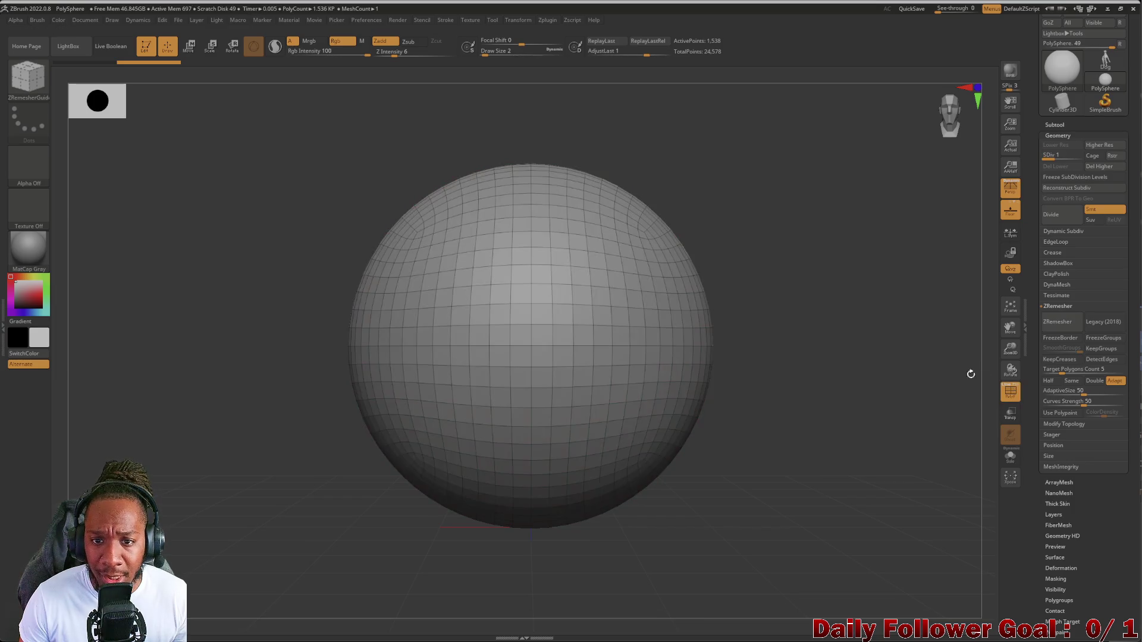
pyautogui.moveTo(840, 346)
pyautogui.mouseDown()
pyautogui.moveTo(884, 351)
pyautogui.moveTo(846, 326)
pyautogui.moveTo(882, 311)
pyautogui.mouseUp()
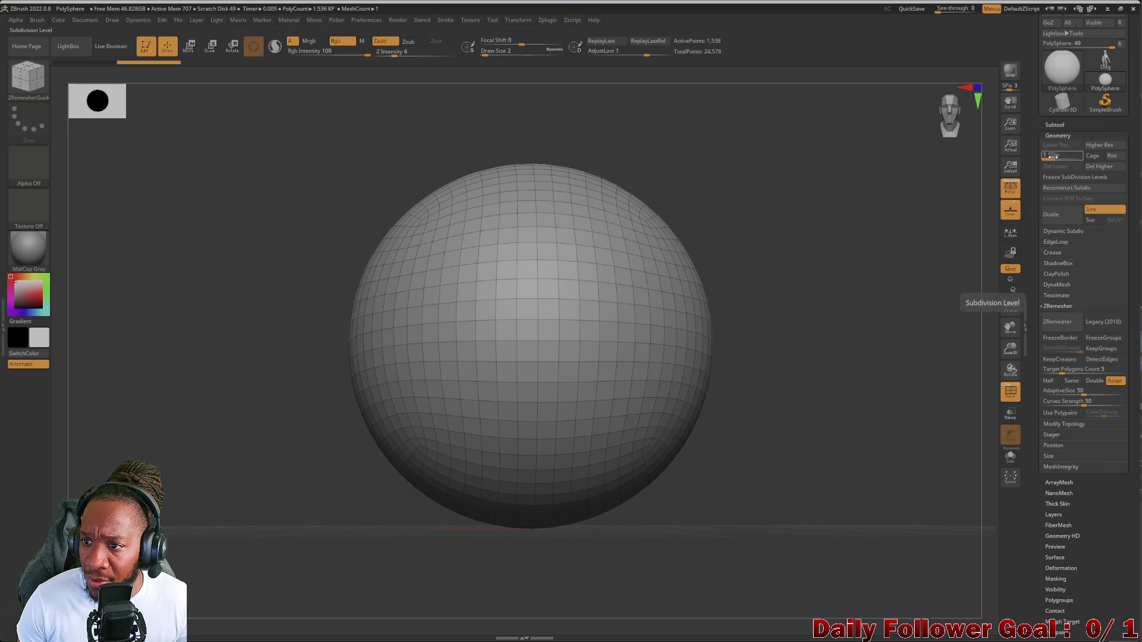
pyautogui.moveTo(1051, 157); pyautogui.dragTo(1056, 159)
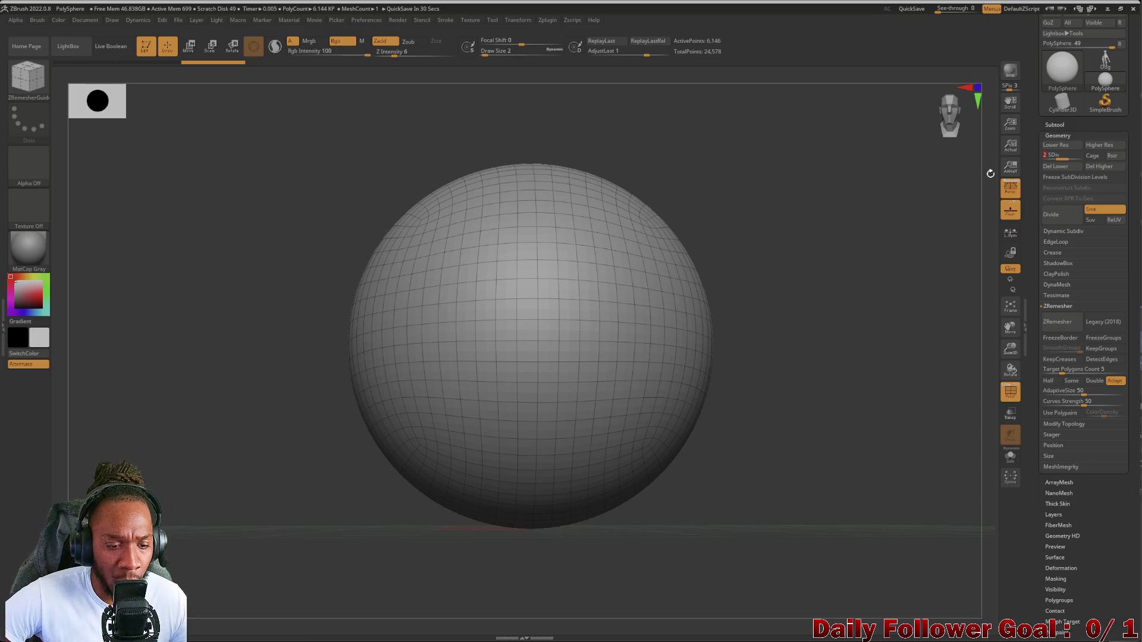
pyautogui.moveTo(610, 639)
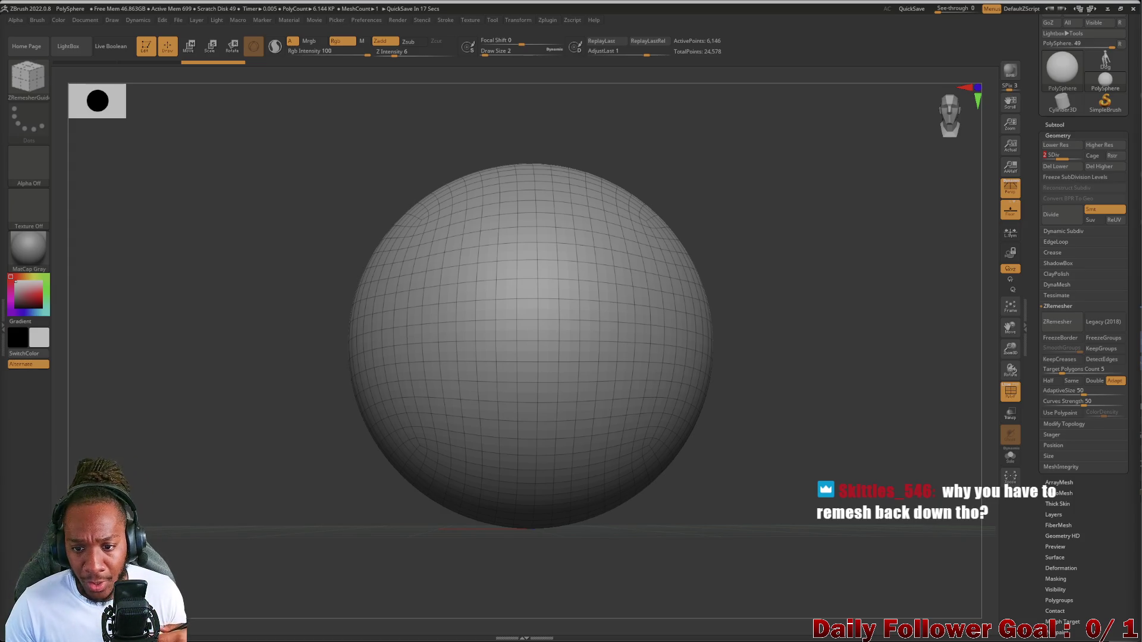
# Load Day1107FemaleHead.ZPR from the Anatomy Practice folder in LightBox without saving the sphere
pyautogui.press(',')
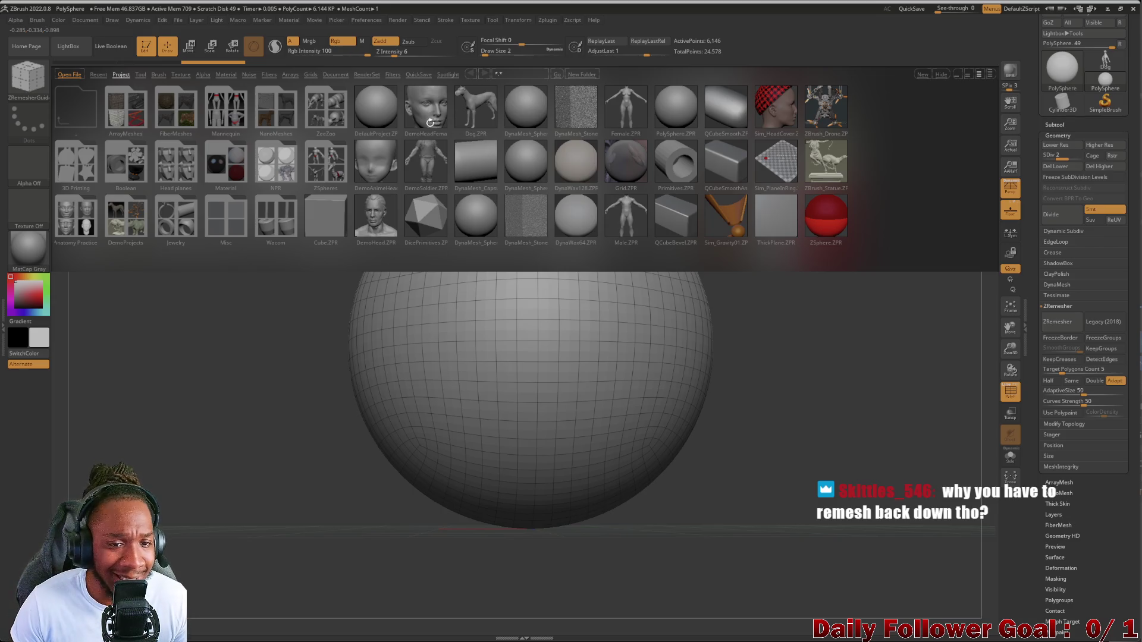
pyautogui.click(75, 222)
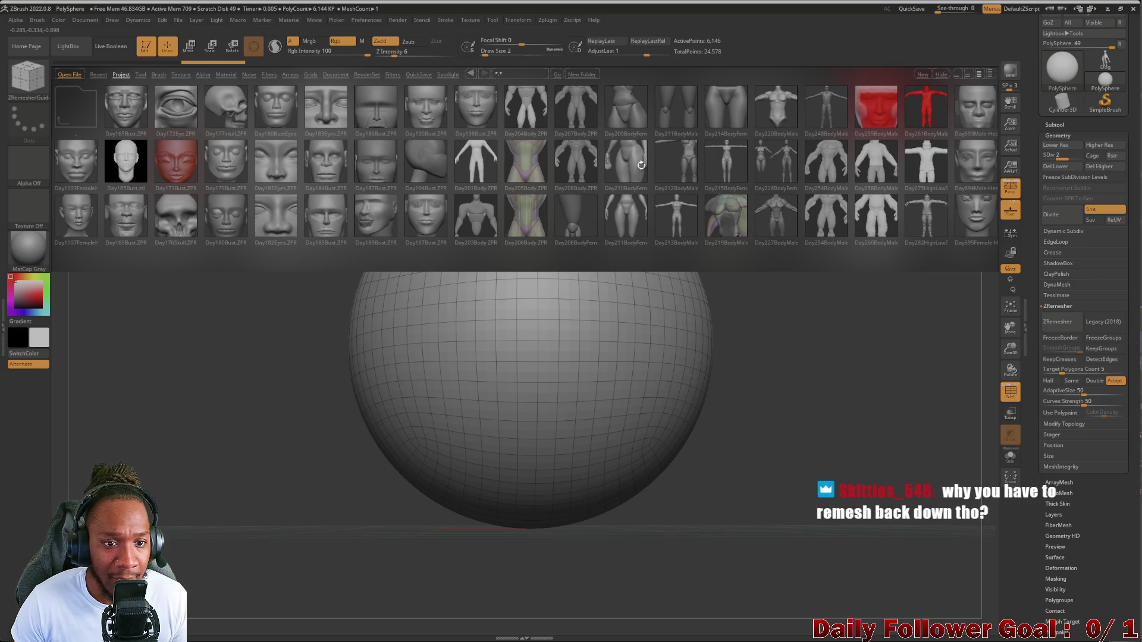
pyautogui.moveTo(618, 149); pyautogui.dragTo(492, 165)
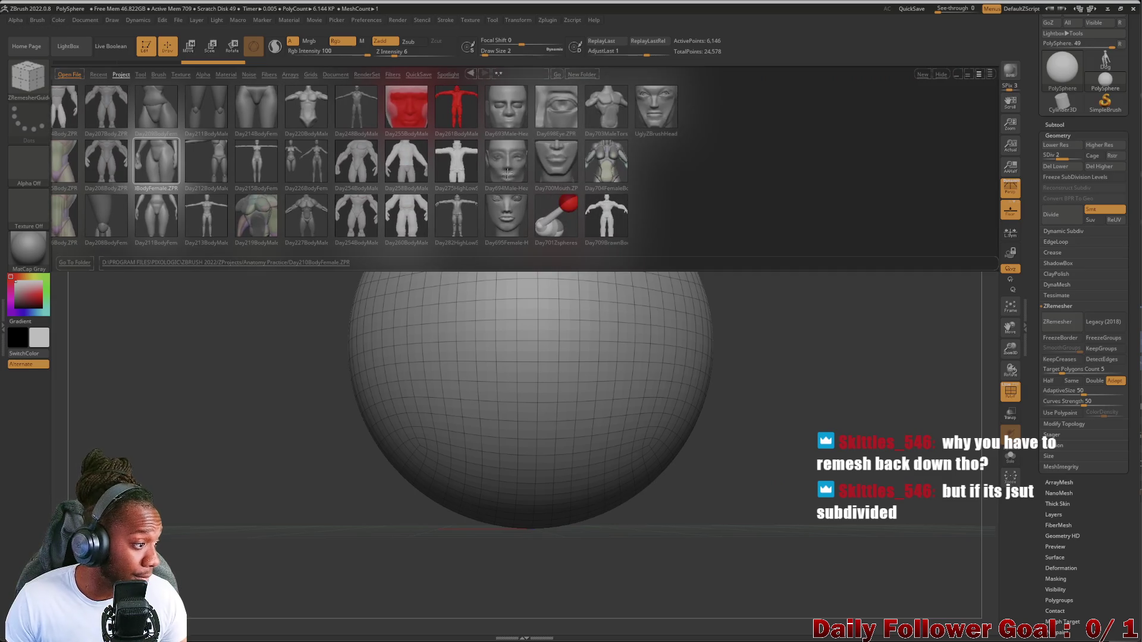
pyautogui.moveTo(526, 156); pyautogui.dragTo(542, 181)
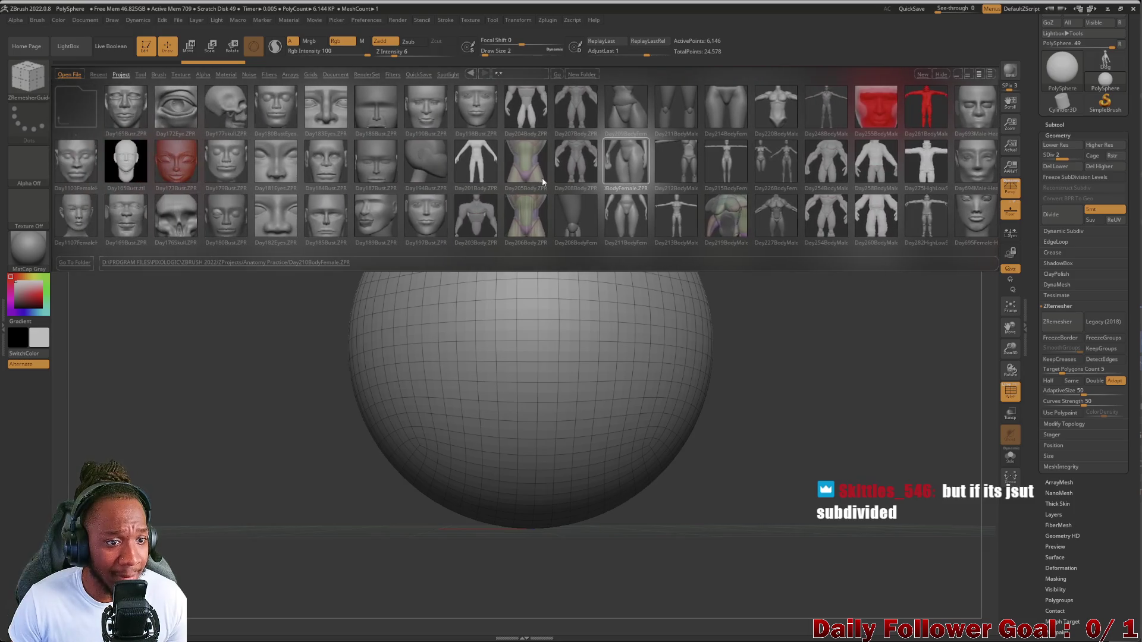
pyautogui.doubleClick(461, 177)
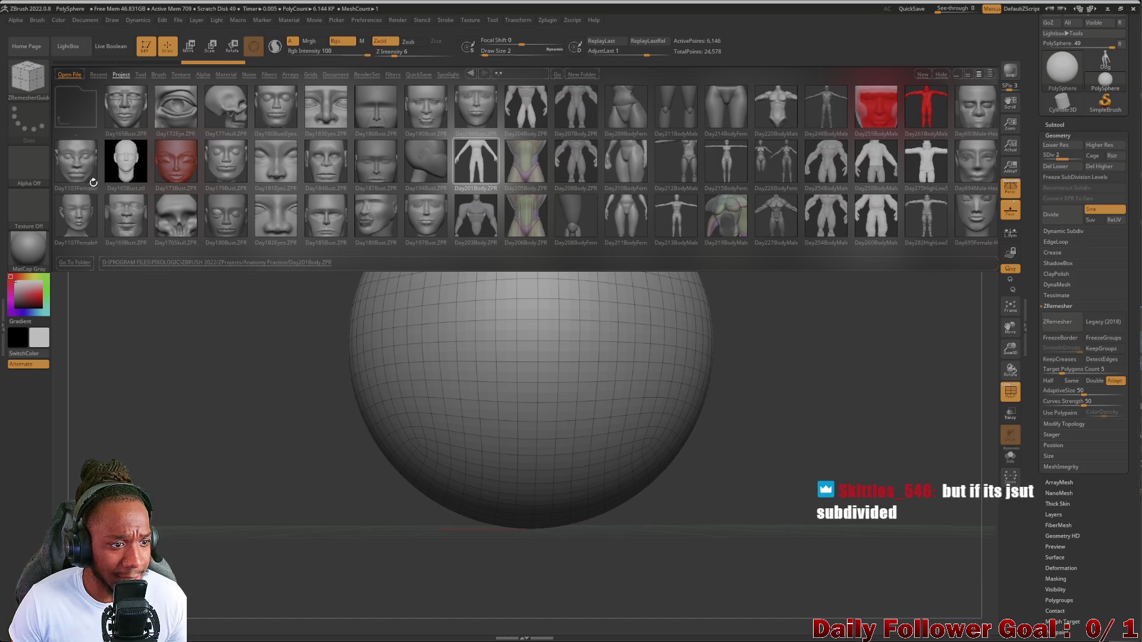
pyautogui.doubleClick(75, 220)
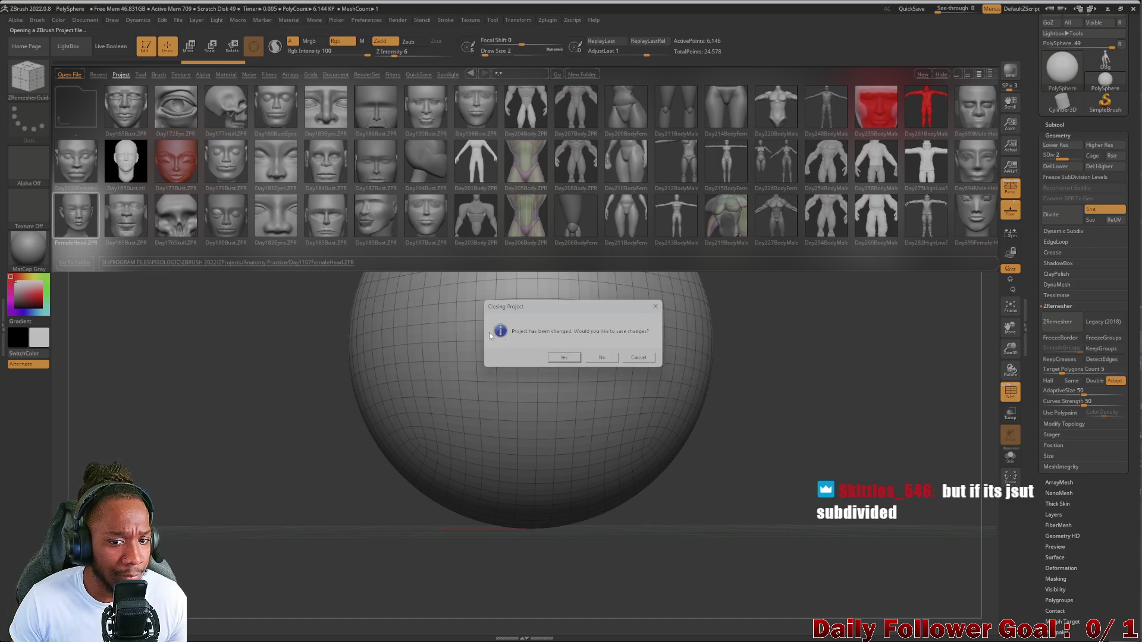
pyautogui.click(591, 357)
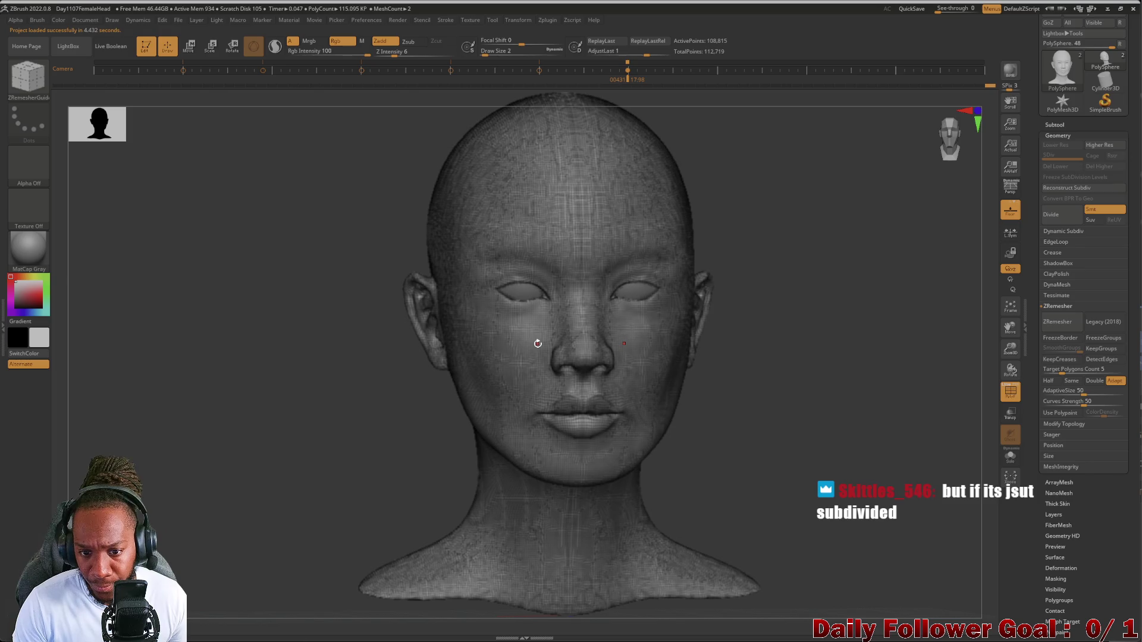
# Rotate the head to its left profile and toggle the PolyF wireframe on and back off
pyautogui.moveTo(308, 389)
pyautogui.keyDown('shift'); pyautogui.mouseDown()
pyautogui.moveTo(230, 412)
pyautogui.moveTo(250, 421)
pyautogui.mouseUp(); pyautogui.keyUp('shift')
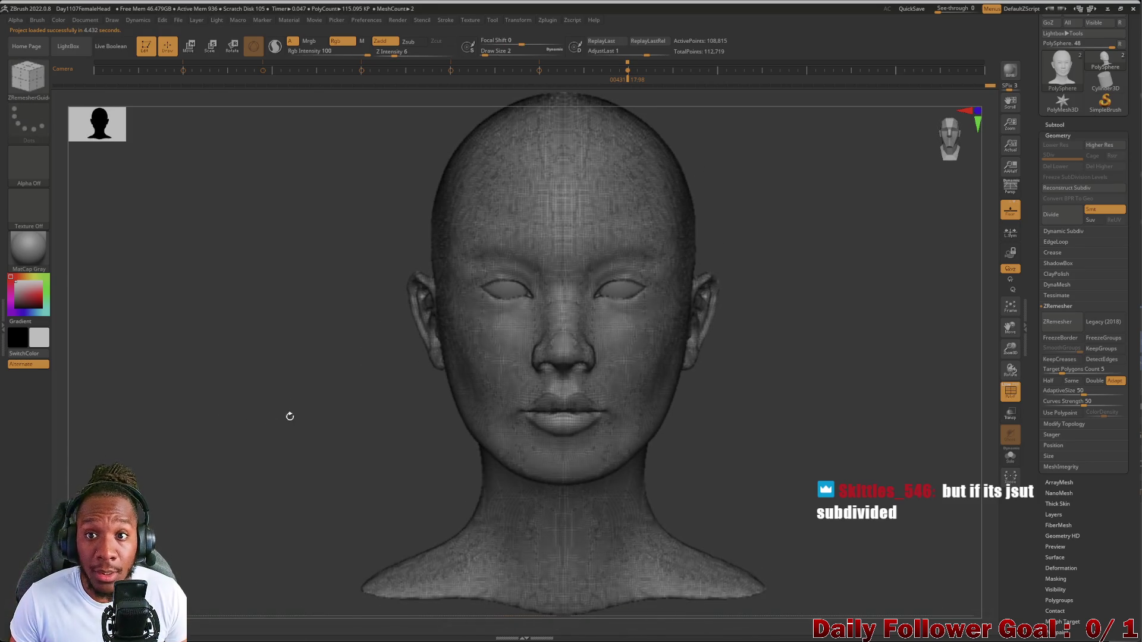
pyautogui.moveTo(250, 333)
pyautogui.mouseDown()
pyautogui.moveTo(229, 337)
pyautogui.moveTo(212, 444)
pyautogui.moveTo(194, 418)
pyautogui.moveTo(198, 466)
pyautogui.moveTo(154, 494)
pyautogui.moveTo(141, 487)
pyautogui.moveTo(191, 440)
pyautogui.moveTo(145, 444)
pyautogui.moveTo(158, 461)
pyautogui.mouseUp()
pyautogui.press('shift')
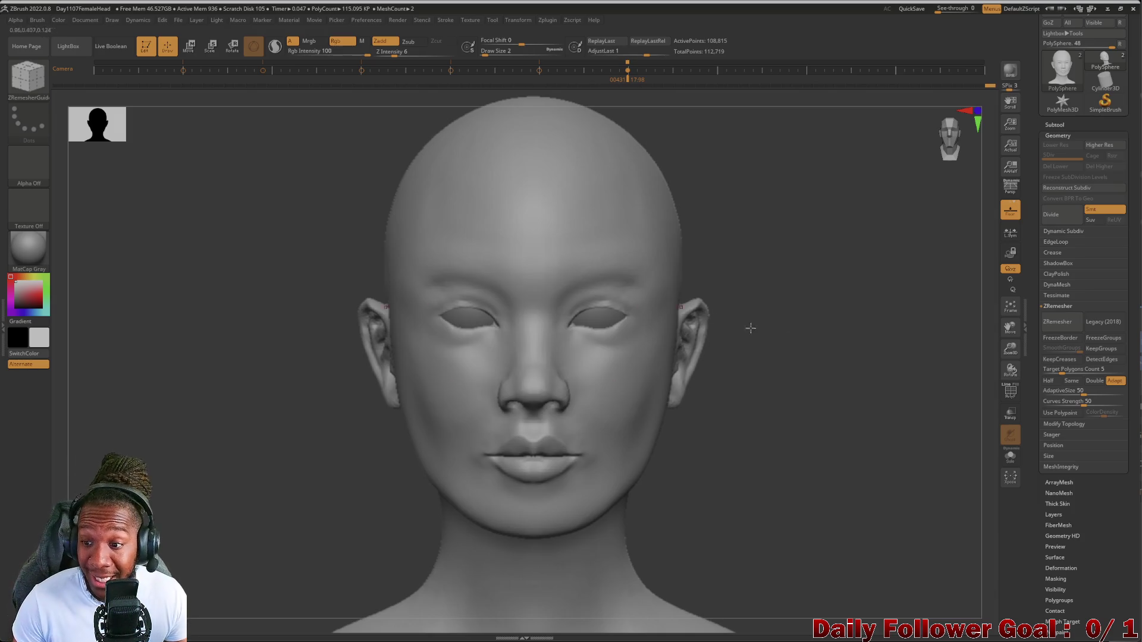
pyautogui.click(1011, 392)
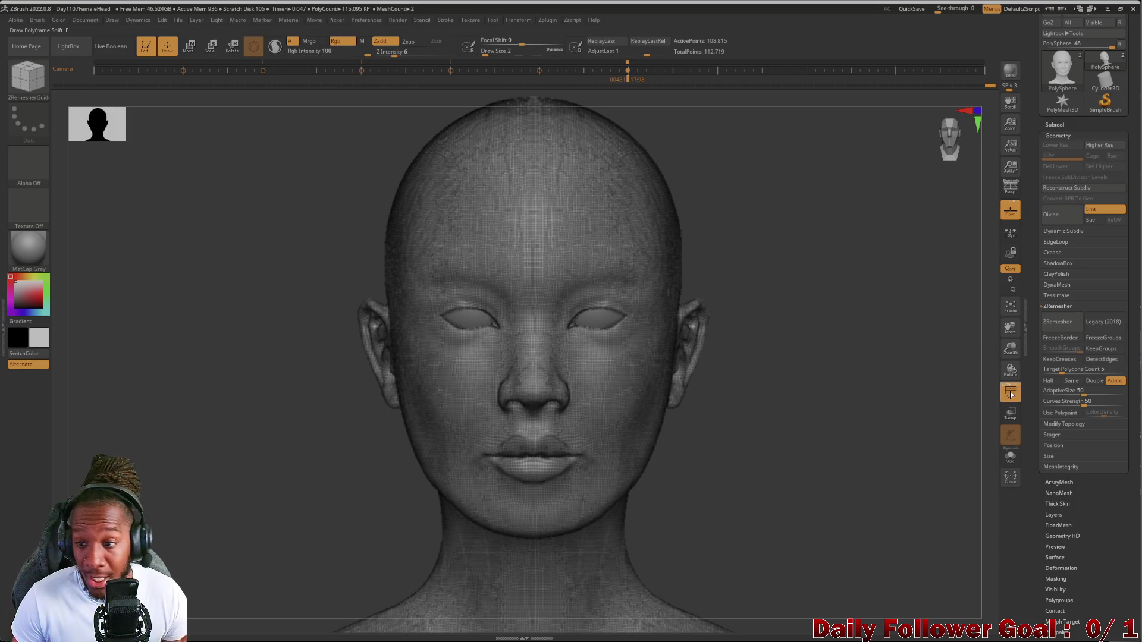
pyautogui.click(1011, 392)
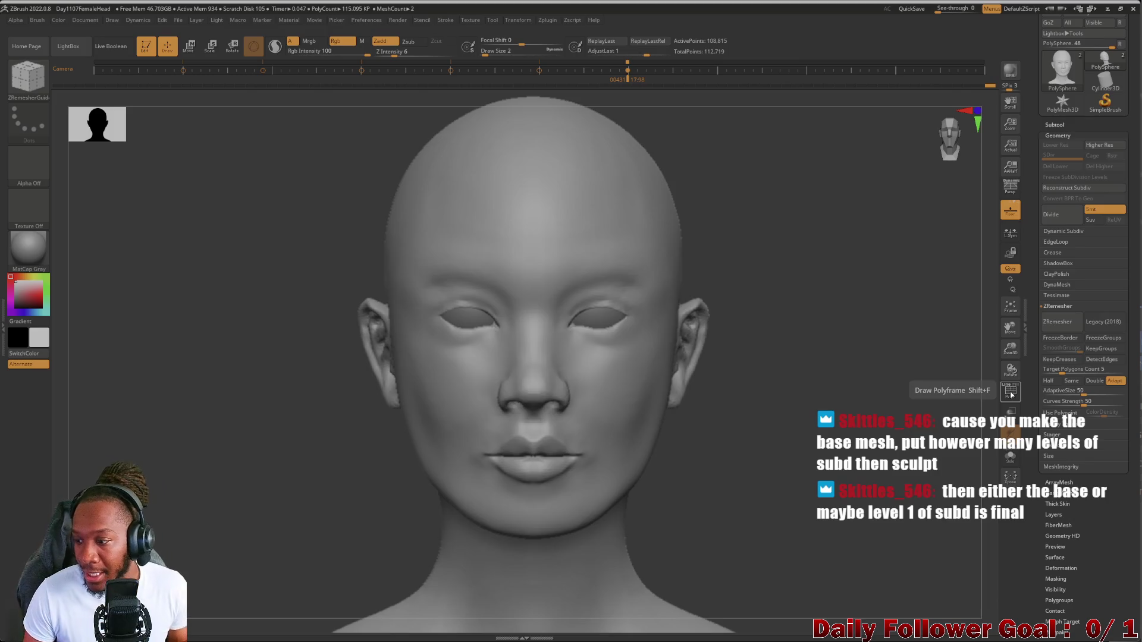
# Browse LightBox's Recent thumbnails, then return to the Project tab and pick PolySphere.ZPR
pyautogui.press(',')
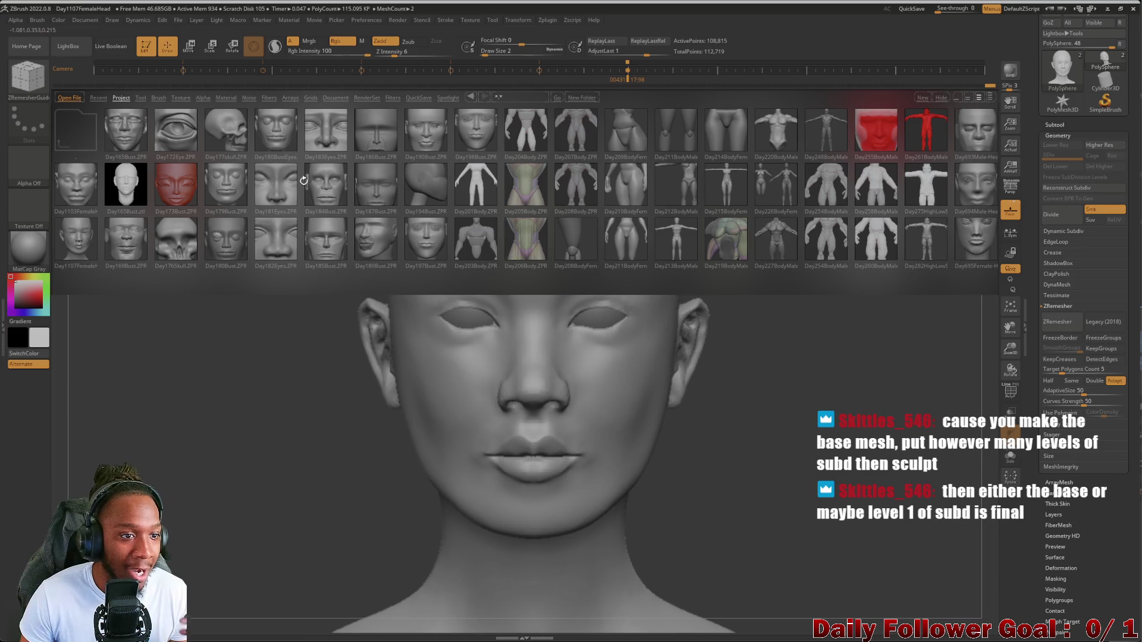
pyautogui.scroll(-3, 476, 185)
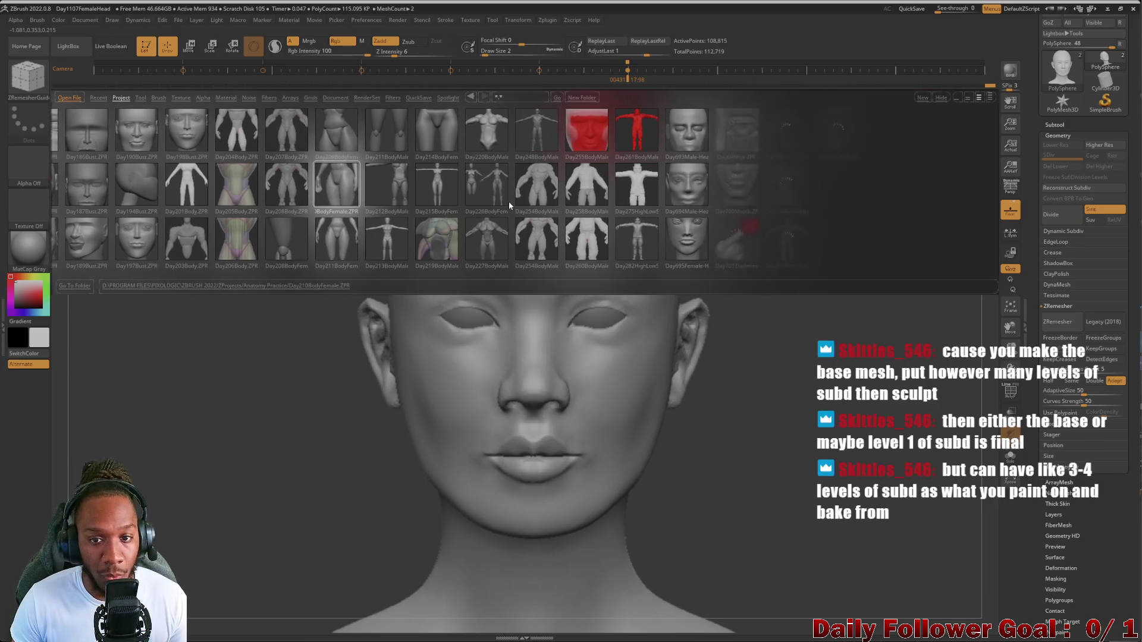
pyautogui.moveTo(544, 207); pyautogui.dragTo(713, 210)
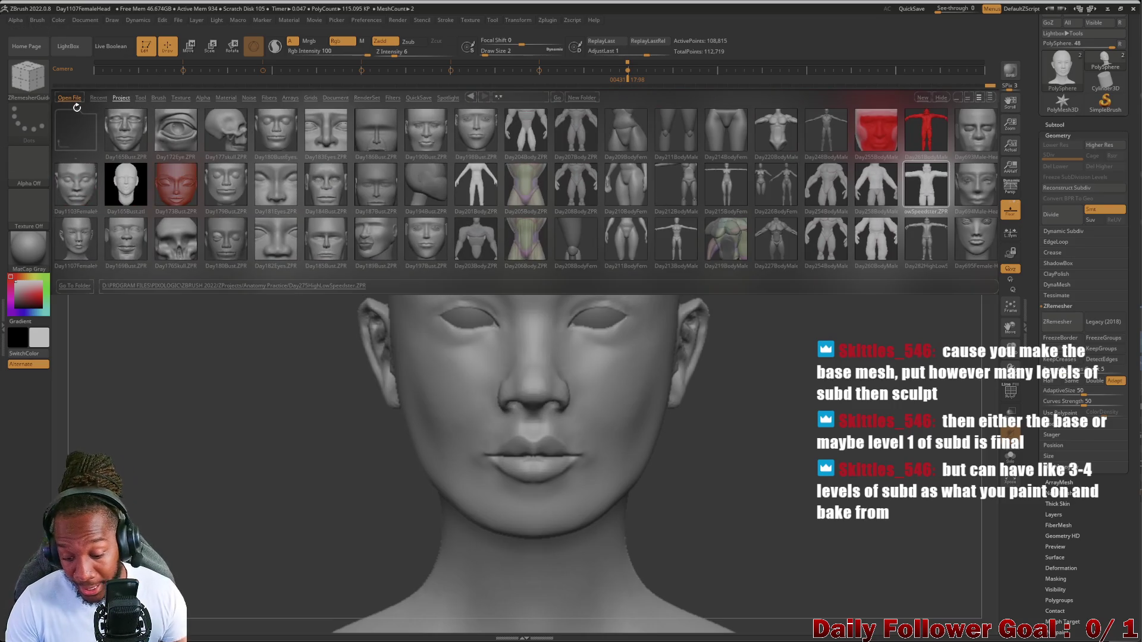
pyautogui.press(',')
pyautogui.press(',')
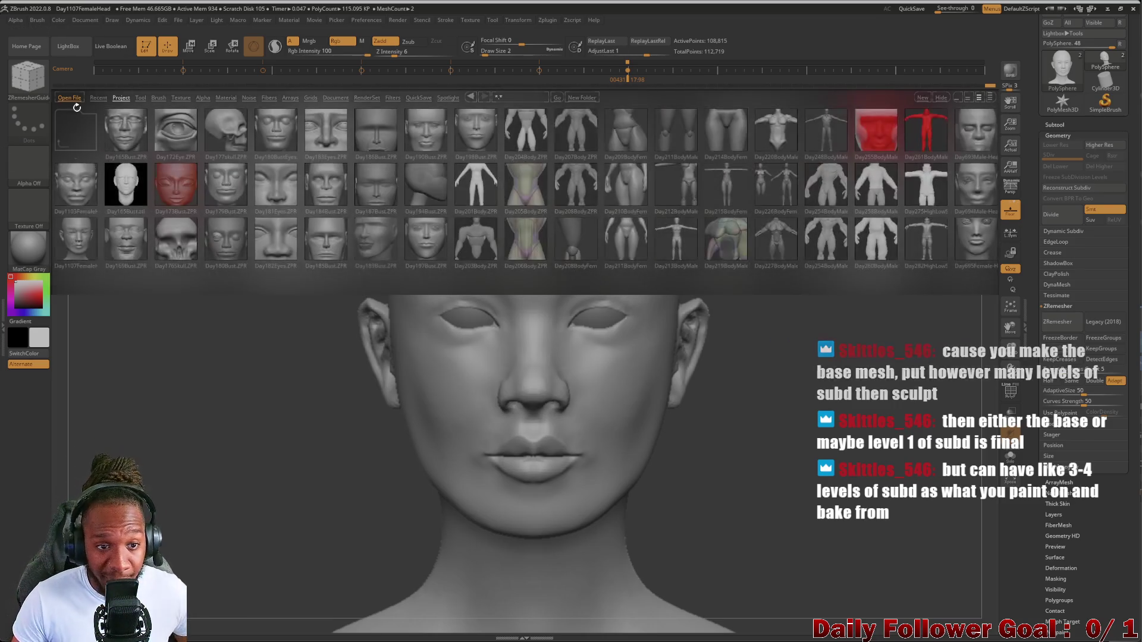
pyautogui.click(98, 98)
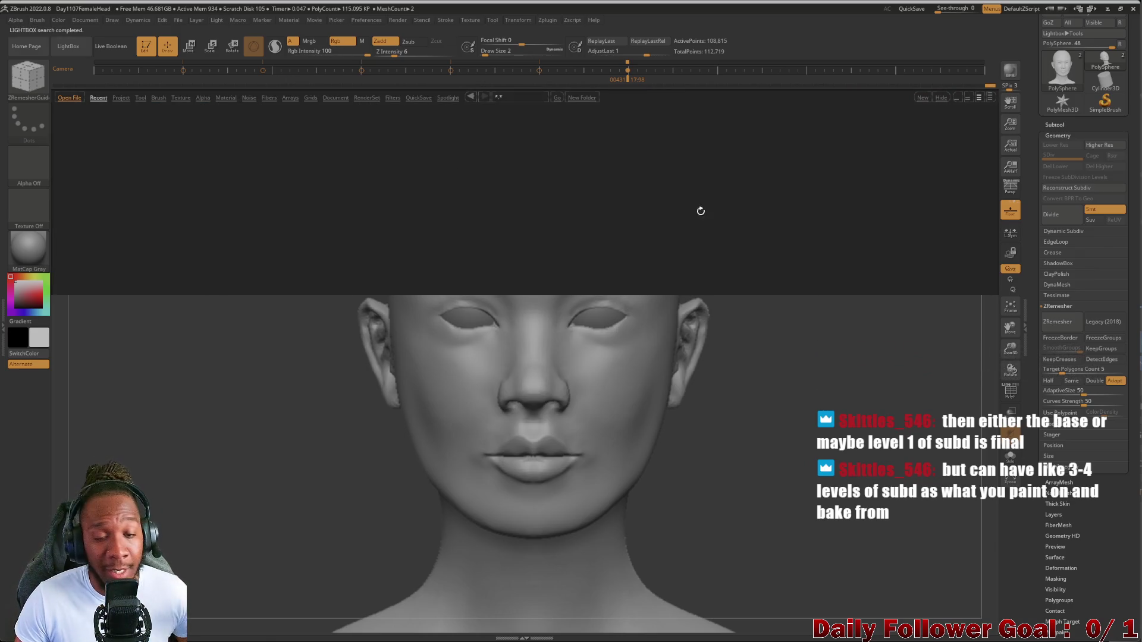
pyautogui.moveTo(835, 205)
pyautogui.mouseDown()
pyautogui.moveTo(683, 208)
pyautogui.moveTo(496, 180)
pyautogui.moveTo(757, 195)
pyautogui.moveTo(732, 189)
pyautogui.mouseUp()
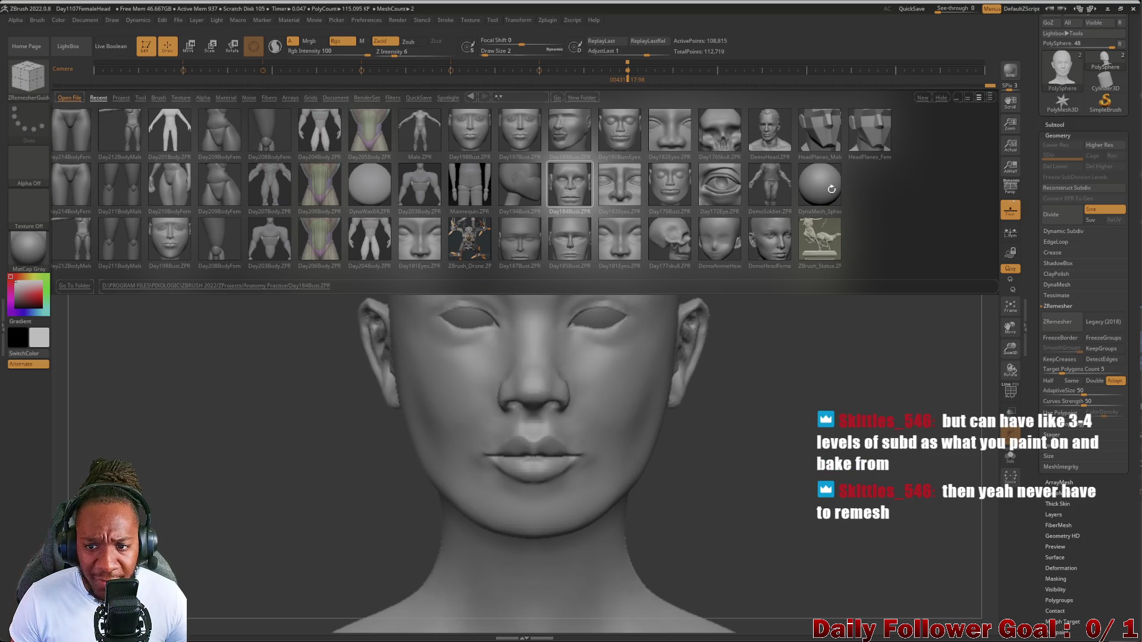
pyautogui.moveTo(832, 189); pyautogui.dragTo(716, 209)
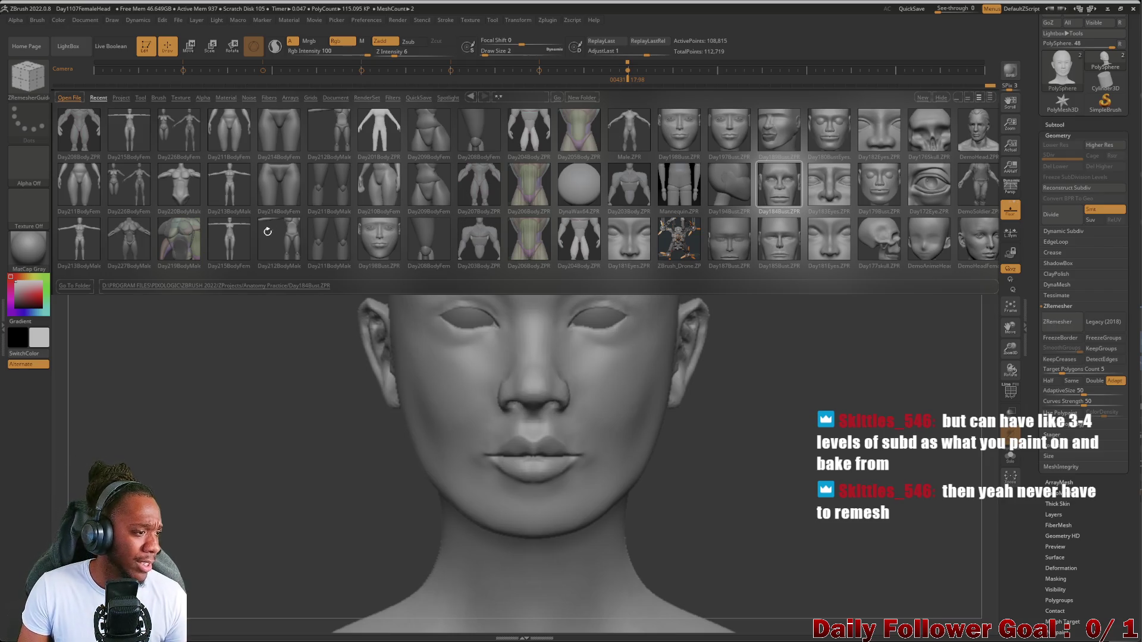
pyautogui.moveTo(369, 213)
pyautogui.mouseDown()
pyautogui.moveTo(490, 209)
pyautogui.moveTo(569, 221)
pyautogui.mouseUp()
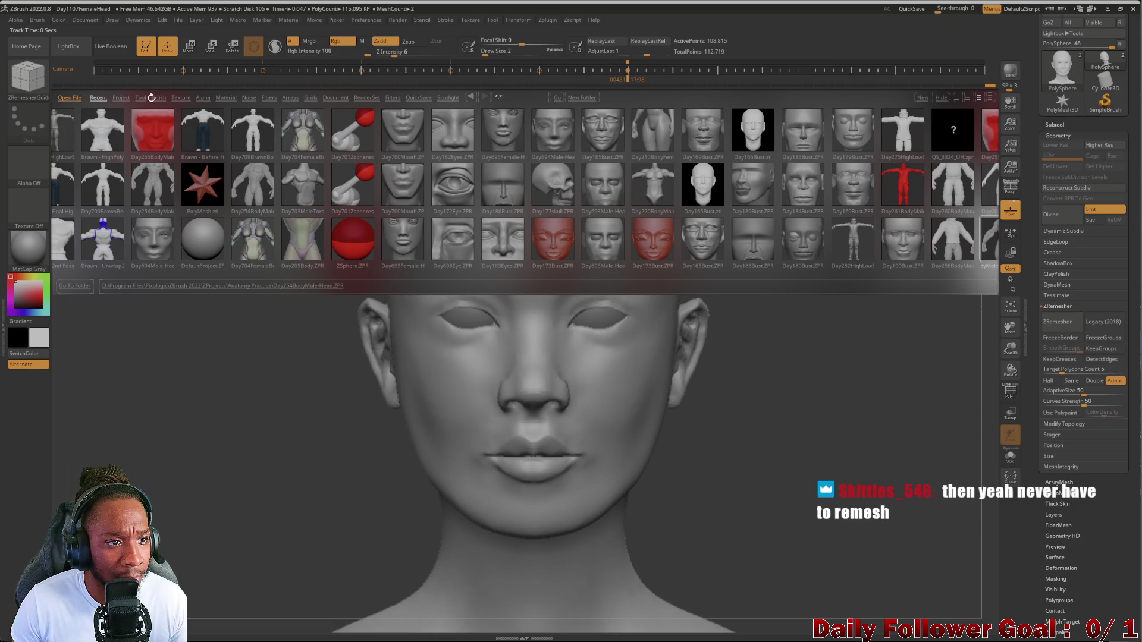
pyautogui.click(122, 101)
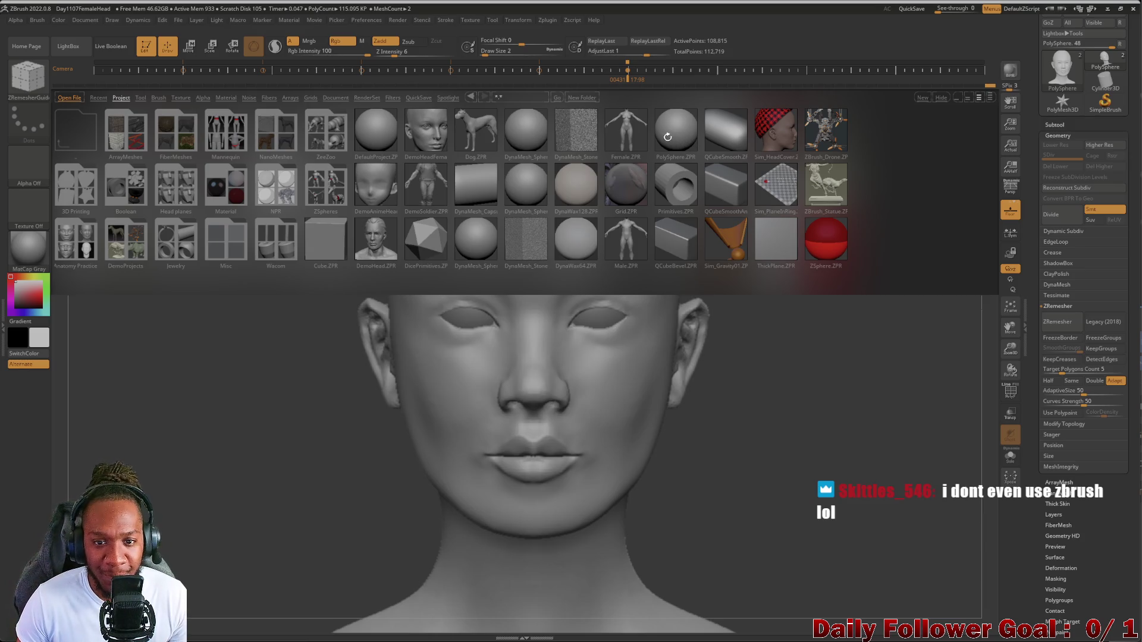
pyautogui.click(676, 131)
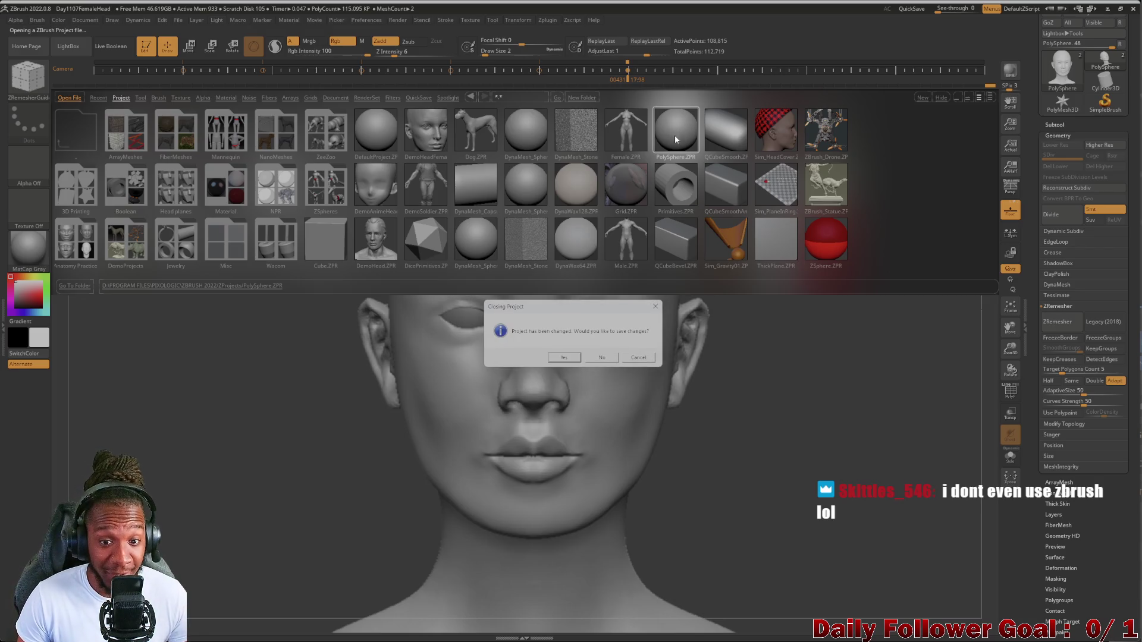
# Load PolySphere.ZPR without saving the head and briefly toggle its wireframe
pyautogui.click(597, 361)
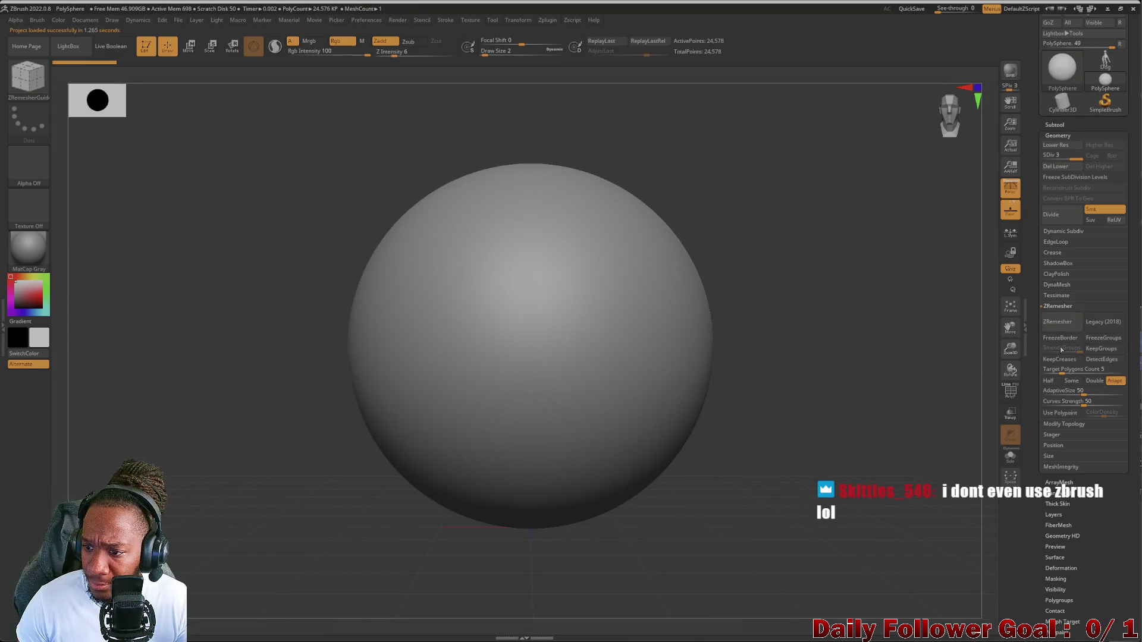
pyautogui.click(1008, 393)
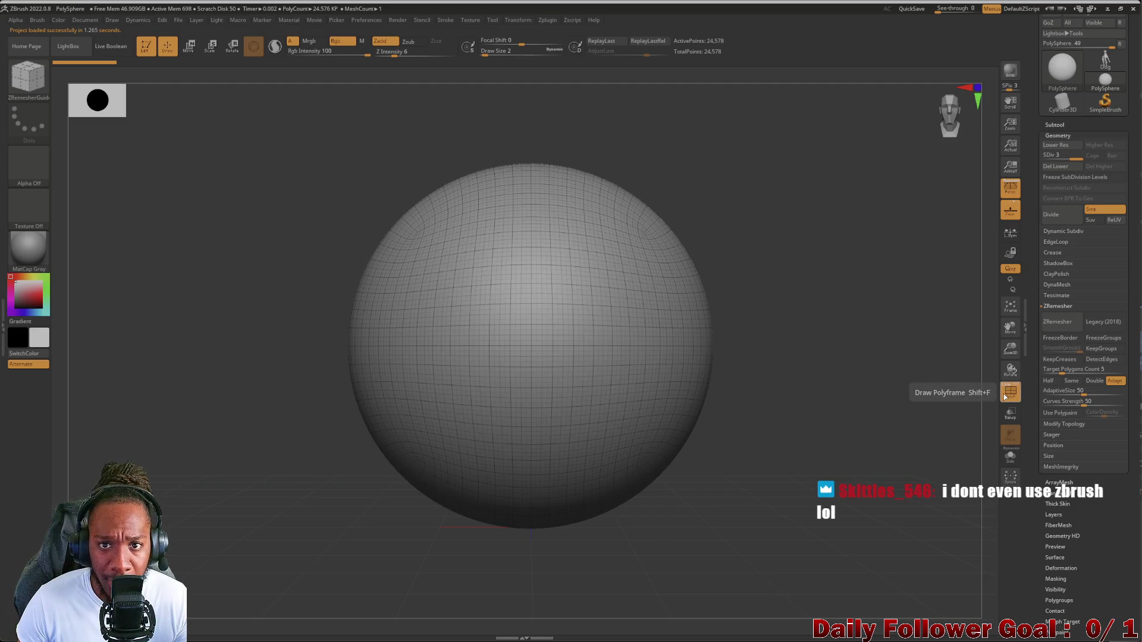
pyautogui.click(1006, 395)
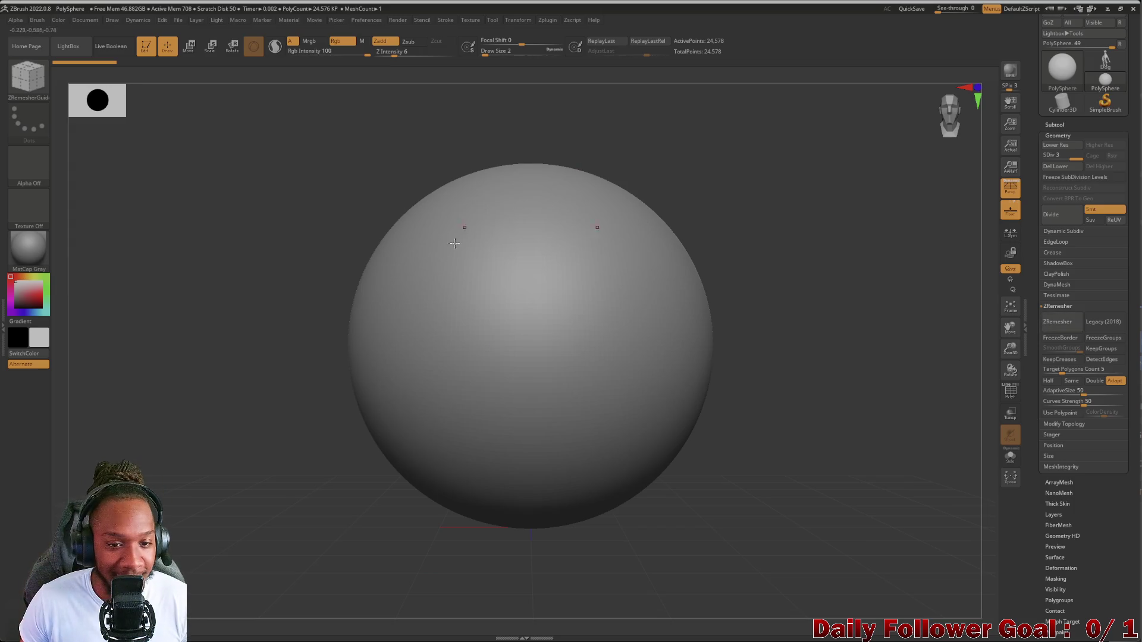
# Set the sphere to subdivision level 2 and keep the PolyF wireframe displayed
pyautogui.click(28, 77)
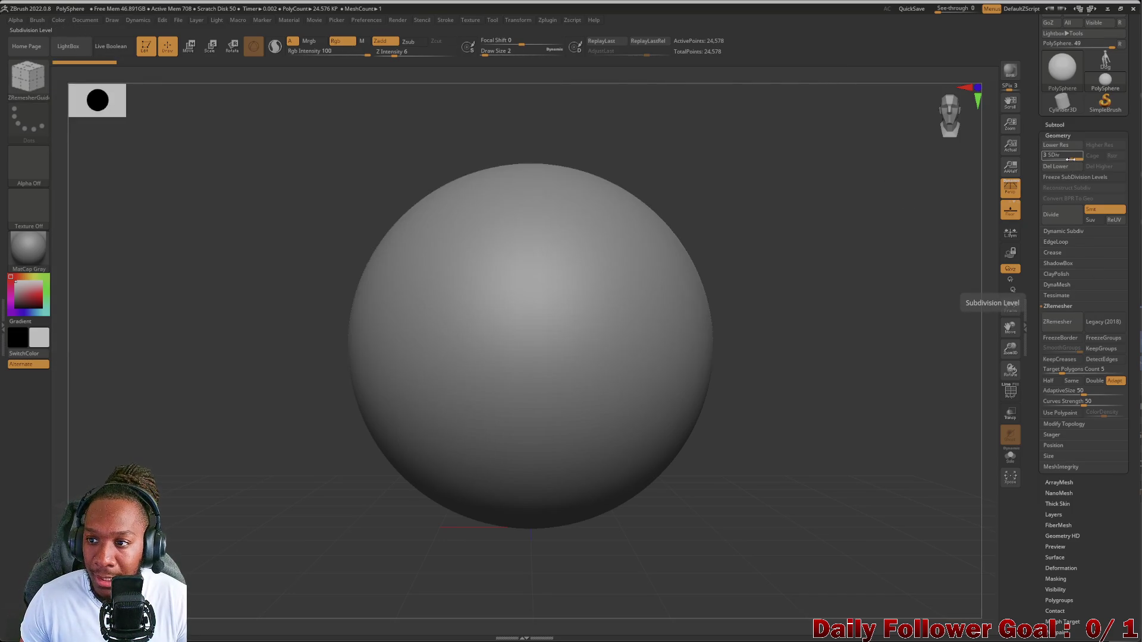
pyautogui.click(1044, 157)
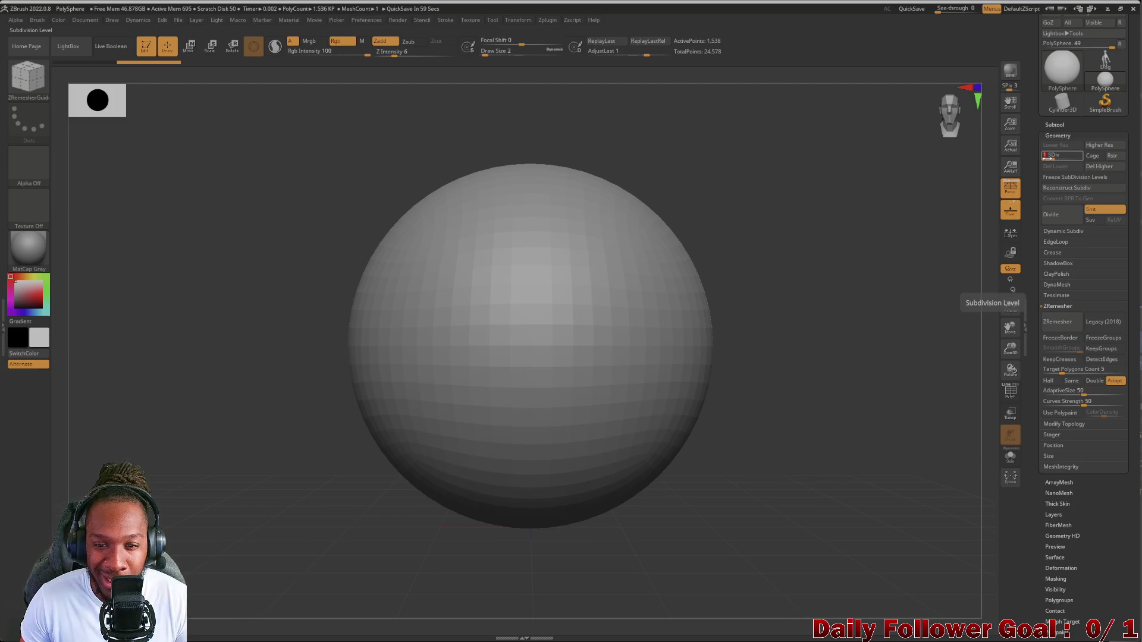
pyautogui.click(1057, 159)
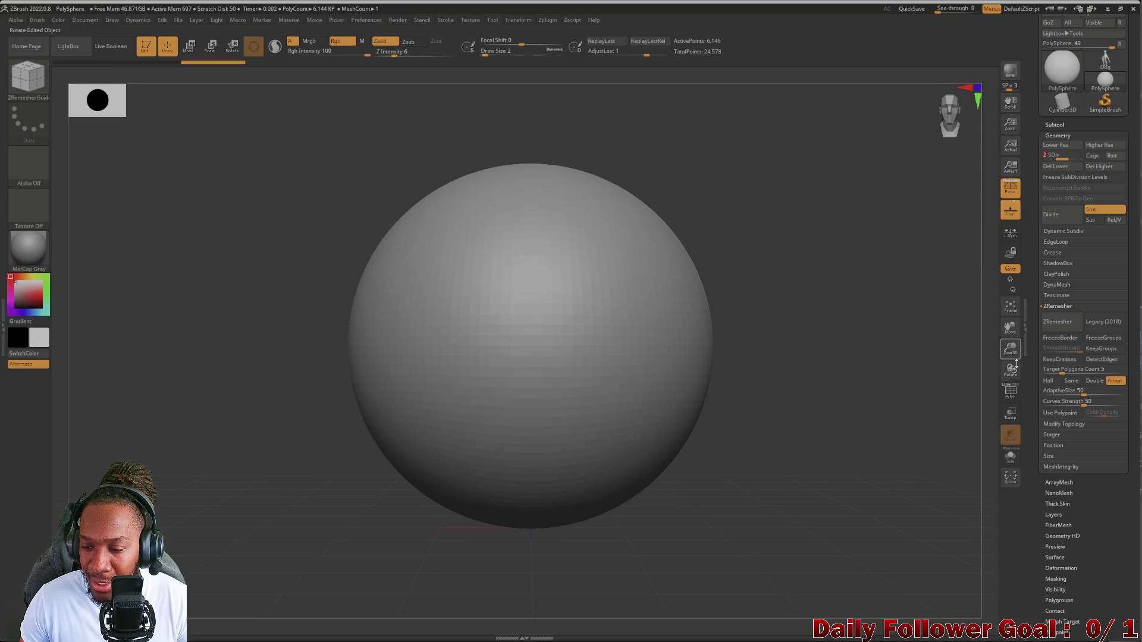
pyautogui.click(1013, 391)
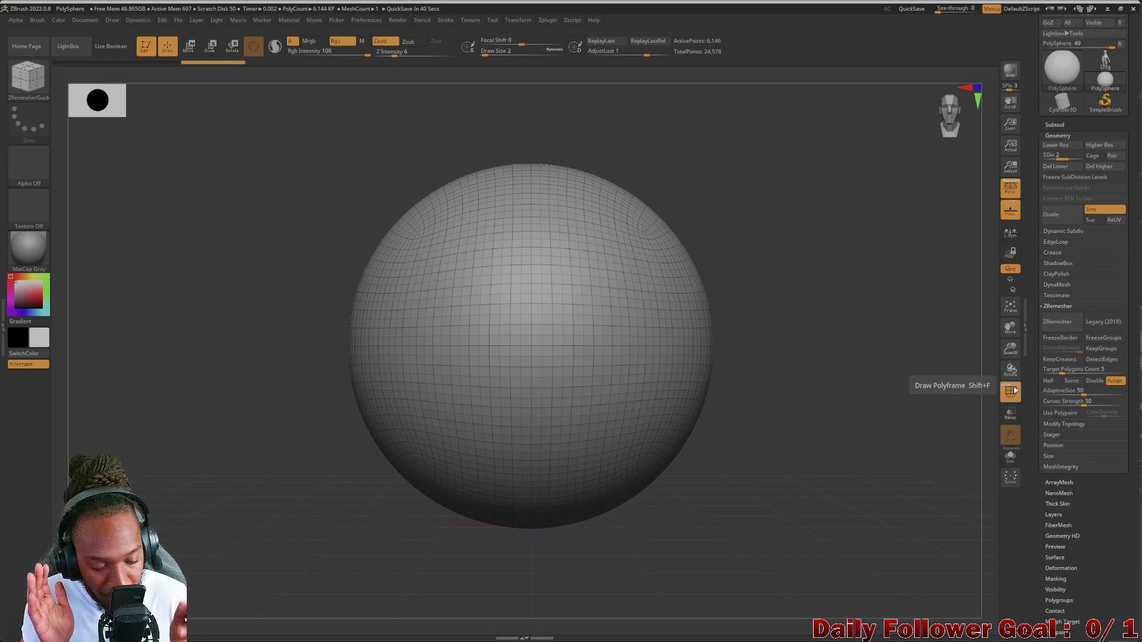
pyautogui.click(1014, 389)
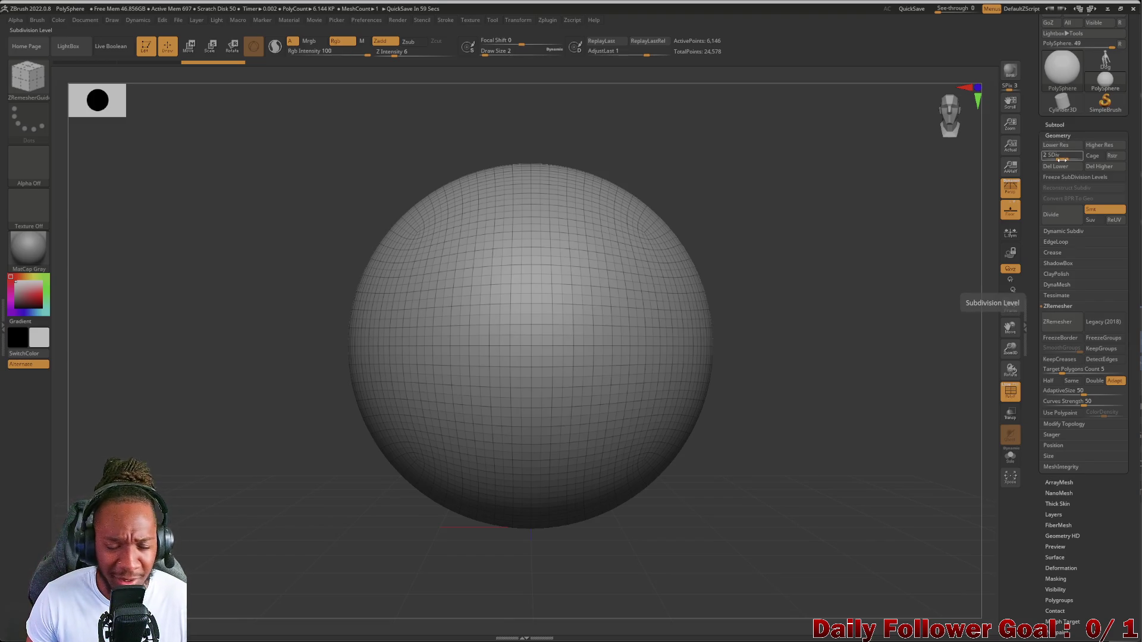
# Drop to SDiv 1 and freeze subdivision levels, leaving the 1,538-point base mesh
pyautogui.moveTo(1060, 159); pyautogui.dragTo(1038, 159)
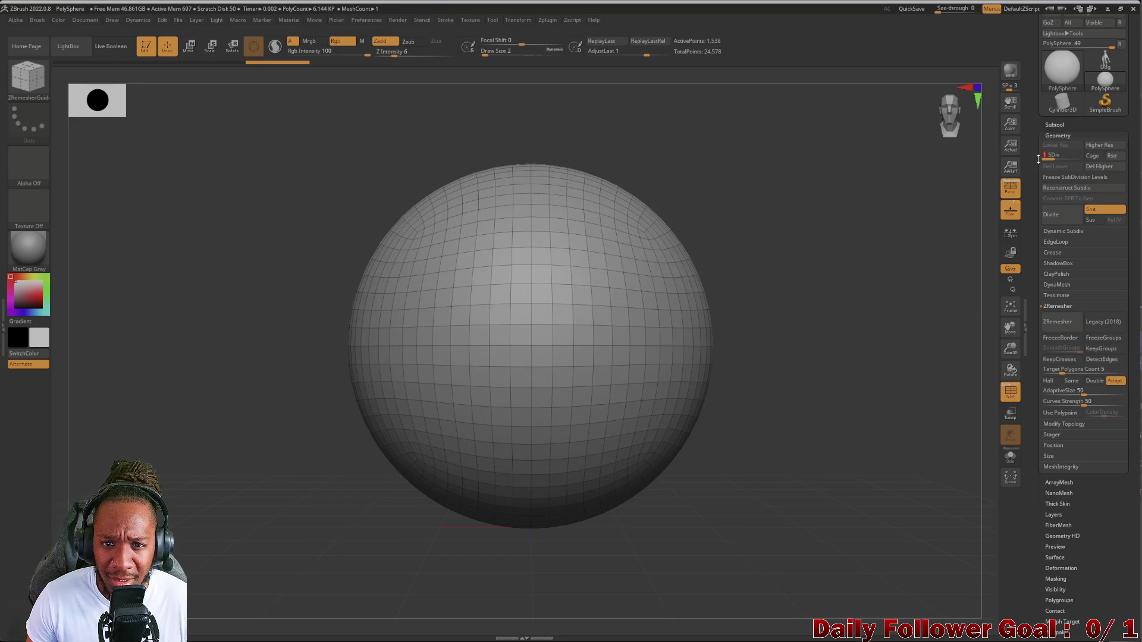
pyautogui.click(1080, 176)
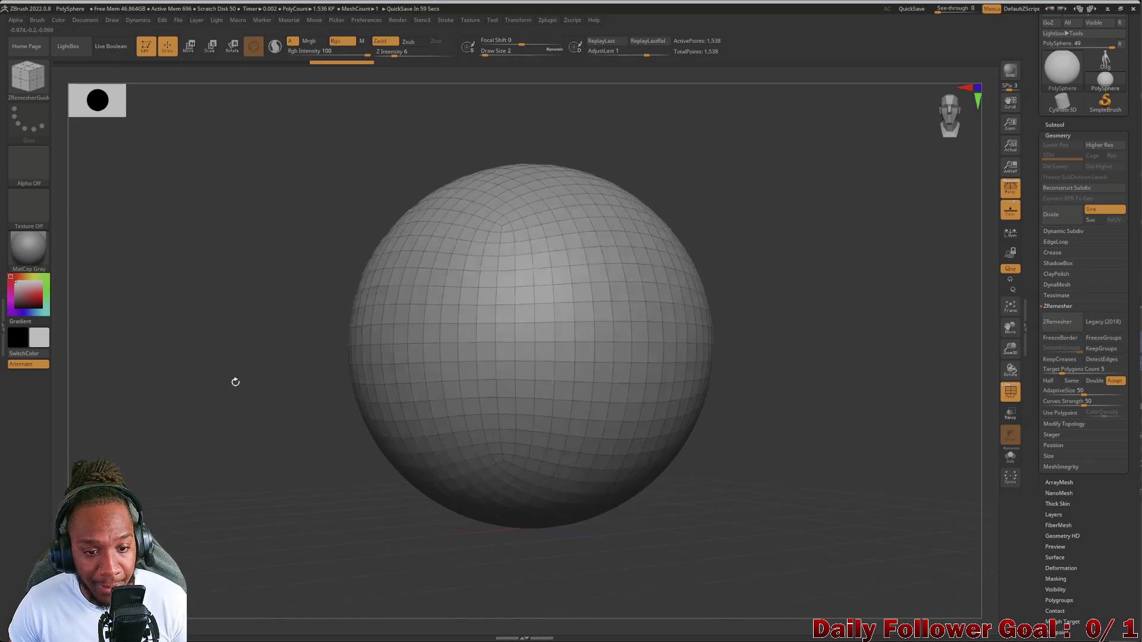
pyautogui.moveTo(248, 391)
pyautogui.mouseDown()
pyautogui.moveTo(234, 383)
pyautogui.moveTo(232, 410)
pyautogui.mouseUp()
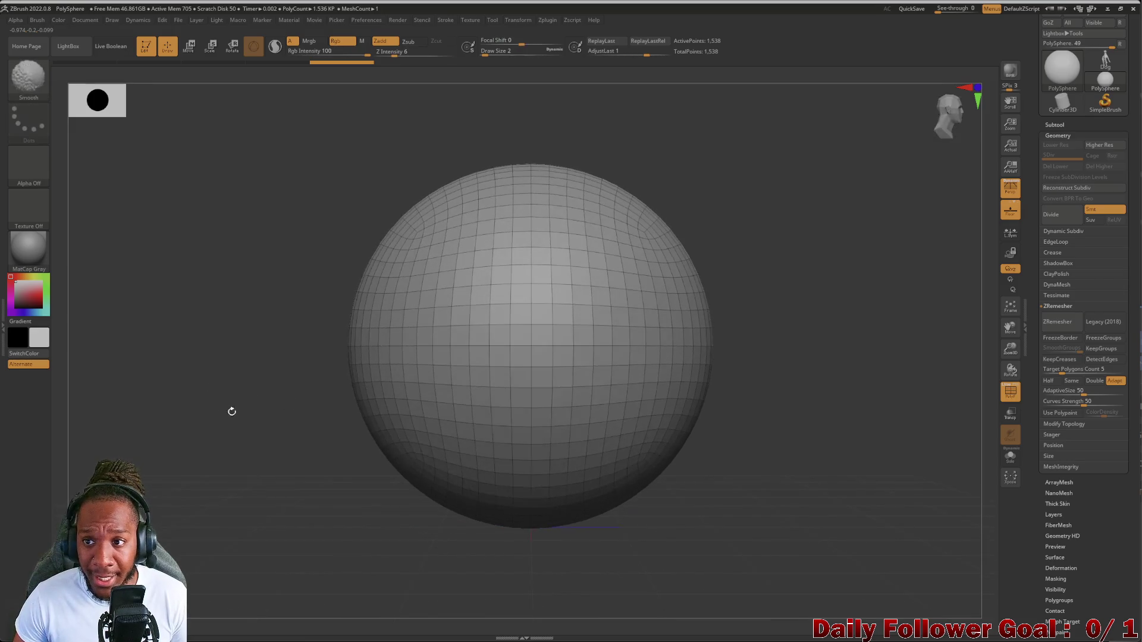
pyautogui.click(29, 90)
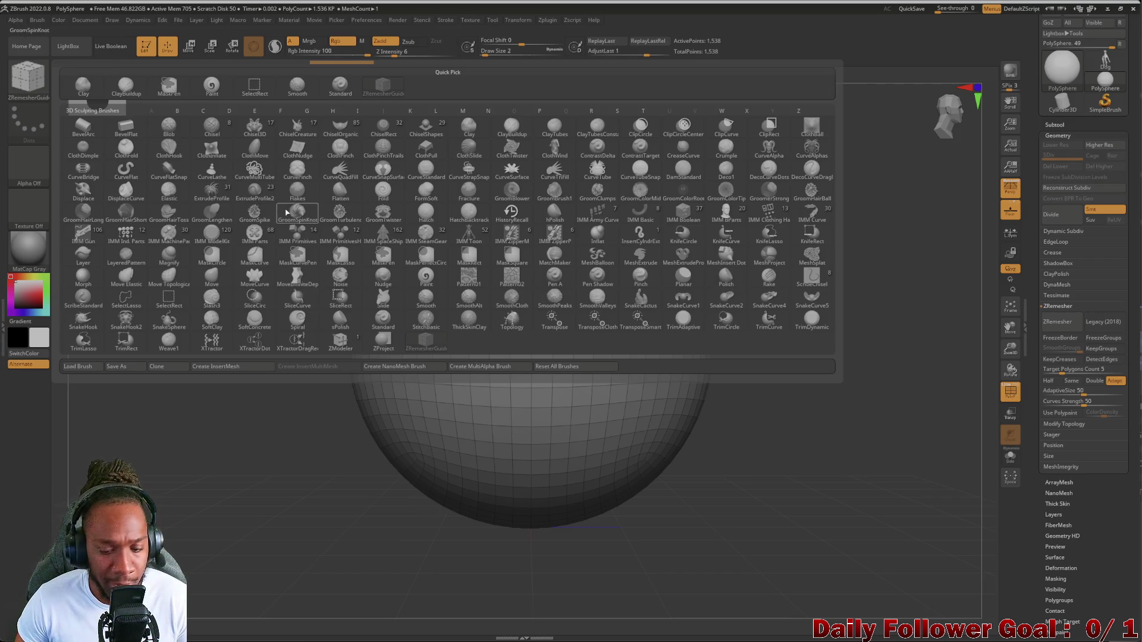
# Switch to the Move Topological brush and enlarge its draw size
pyautogui.press('m')
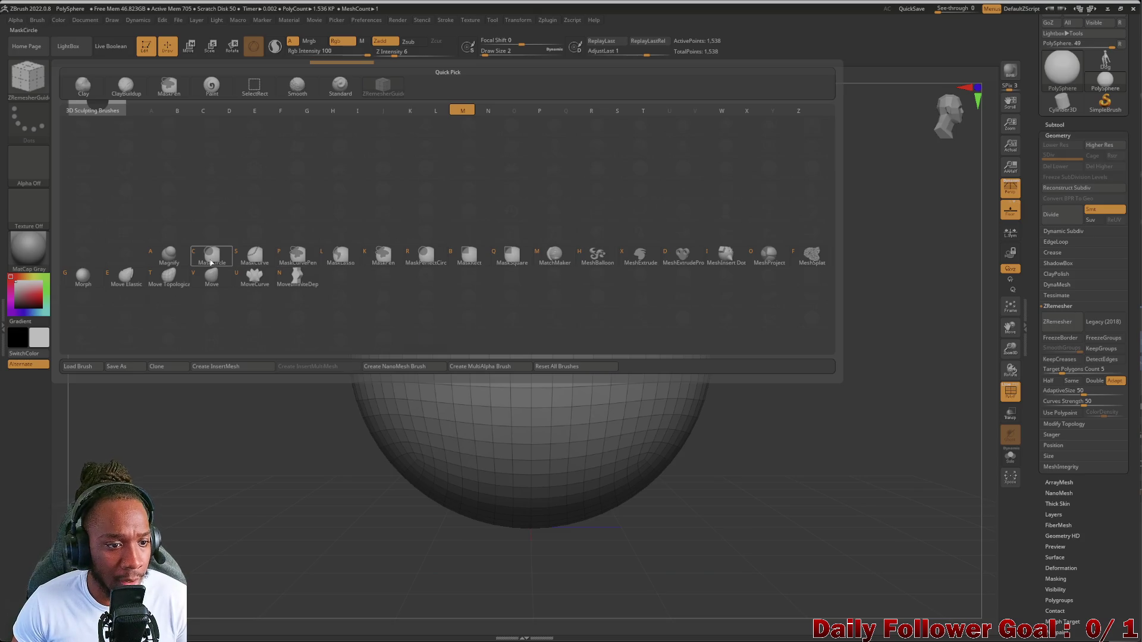
pyautogui.click(187, 288)
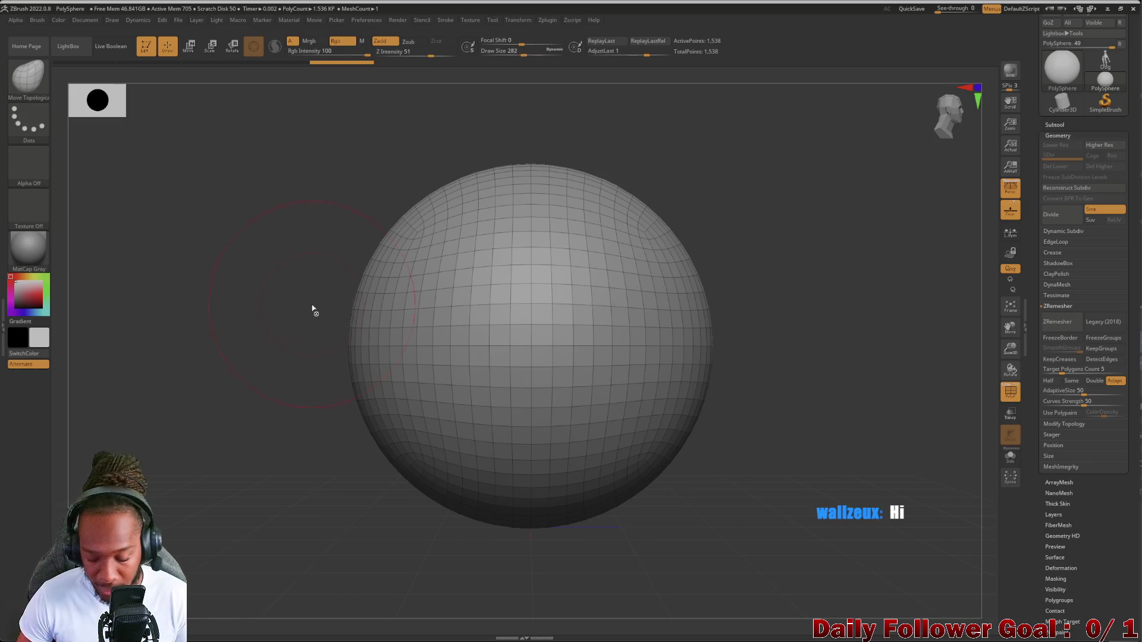
pyautogui.press(']')
pyautogui.press(']')
pyautogui.press(']')
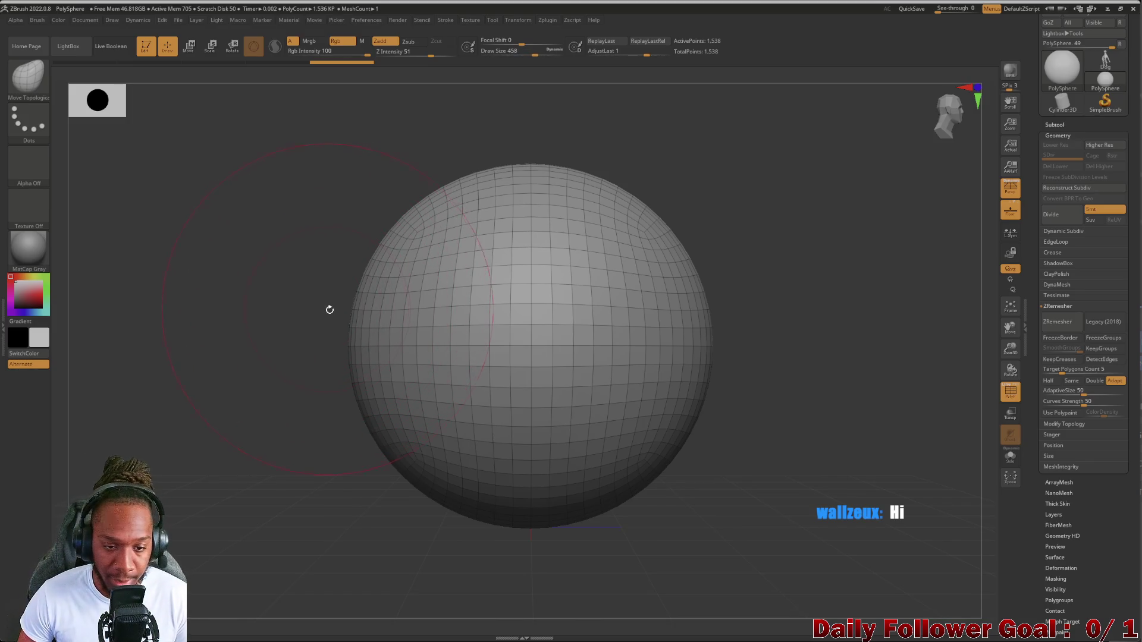
pyautogui.press(']')
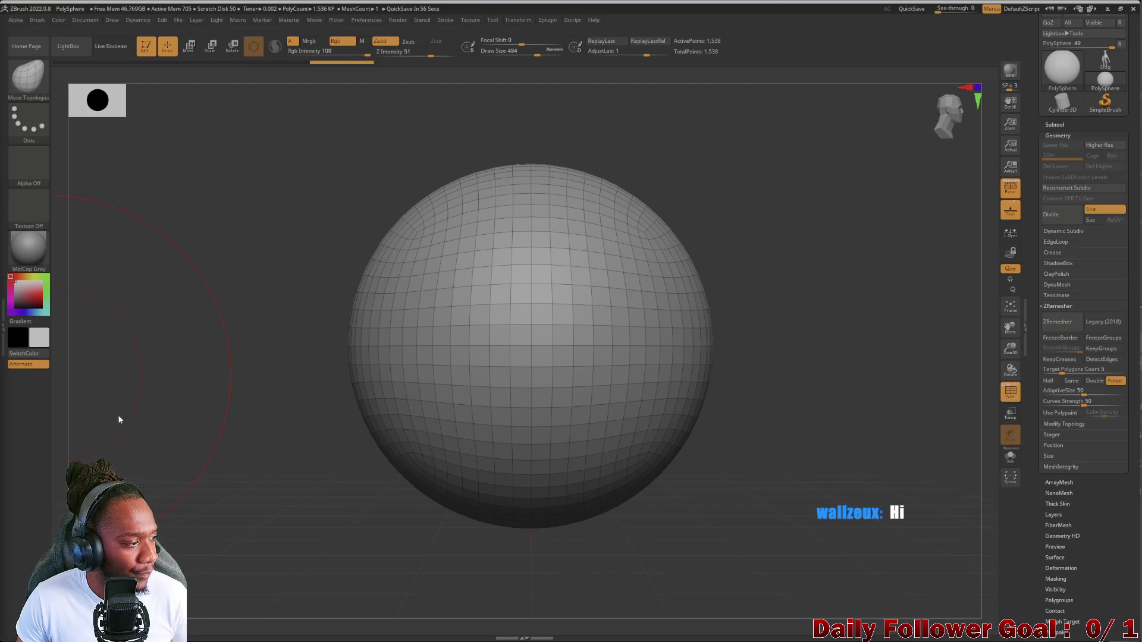
# Smooth and push the sphere into an egg shape narrowing toward the bottom
pyautogui.moveTo(428, 331)
pyautogui.keyDown('shift'); pyautogui.mouseDown()
pyautogui.moveTo(311, 258)
pyautogui.moveTo(303, 278)
pyautogui.mouseUp(); pyautogui.keyUp('shift')
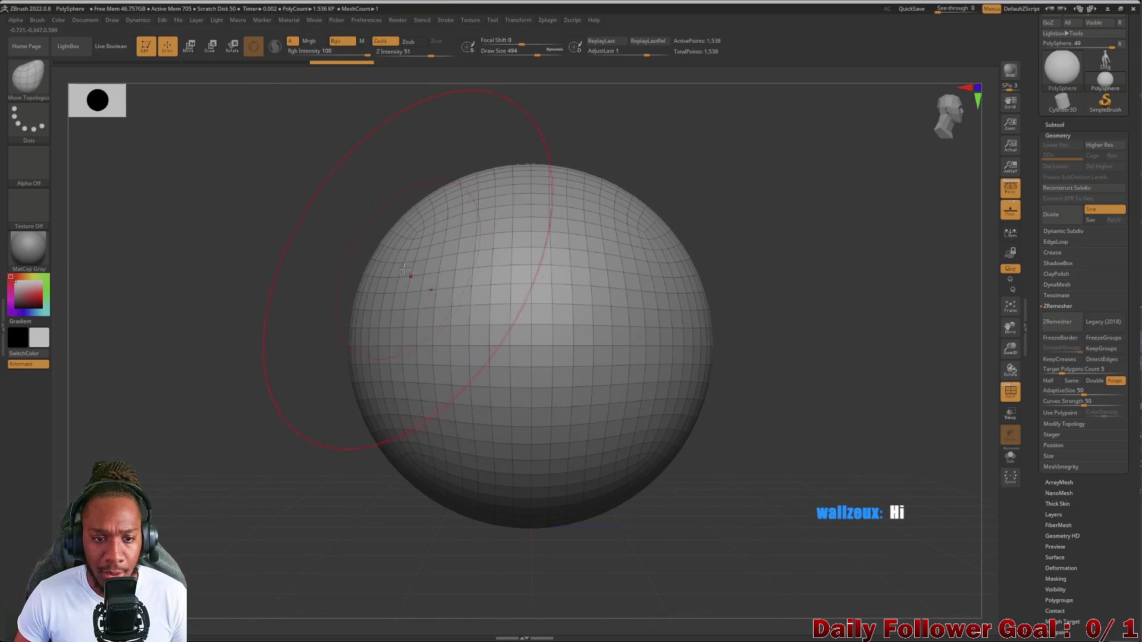
pyautogui.moveTo(397, 230)
pyautogui.mouseDown()
pyautogui.moveTo(382, 242)
pyautogui.moveTo(416, 202)
pyautogui.moveTo(494, 178)
pyautogui.mouseUp()
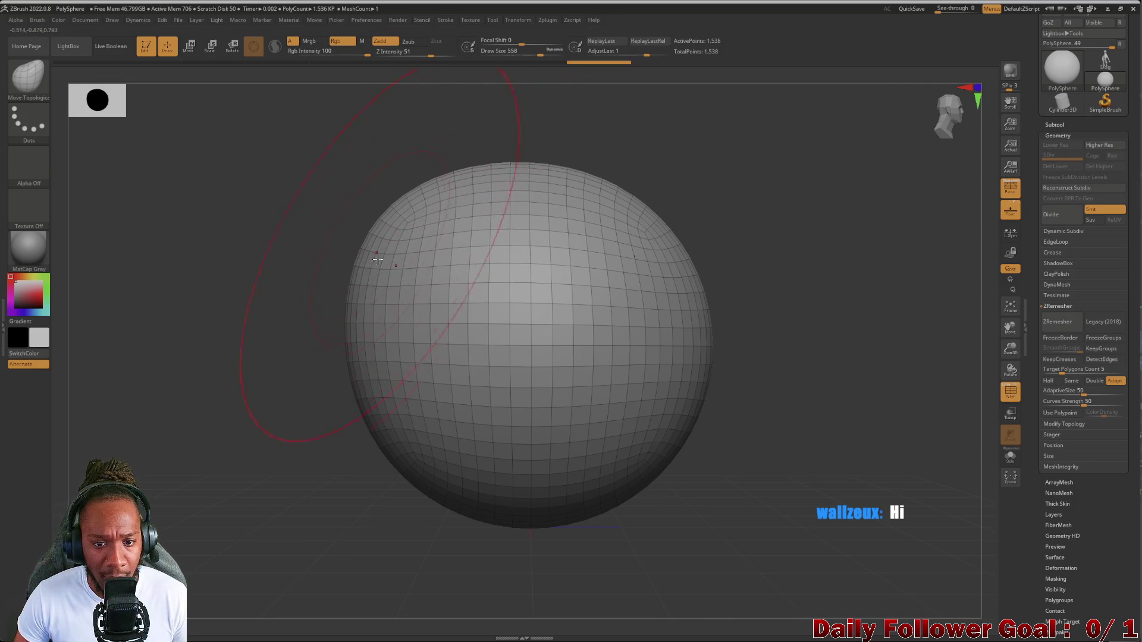
pyautogui.hotkey('ctrl', 'z')
pyautogui.hotkey('ctrl', 'z')
pyautogui.moveTo(316, 499)
pyautogui.keyDown('shift'); pyautogui.mouseDown()
pyautogui.moveTo(288, 502)
pyautogui.moveTo(571, 449)
pyautogui.mouseUp(); pyautogui.keyUp('shift')
pyautogui.moveTo(650, 481); pyautogui.dragTo(743, 555)
pyautogui.moveTo(484, 513); pyautogui.dragTo(499, 399)
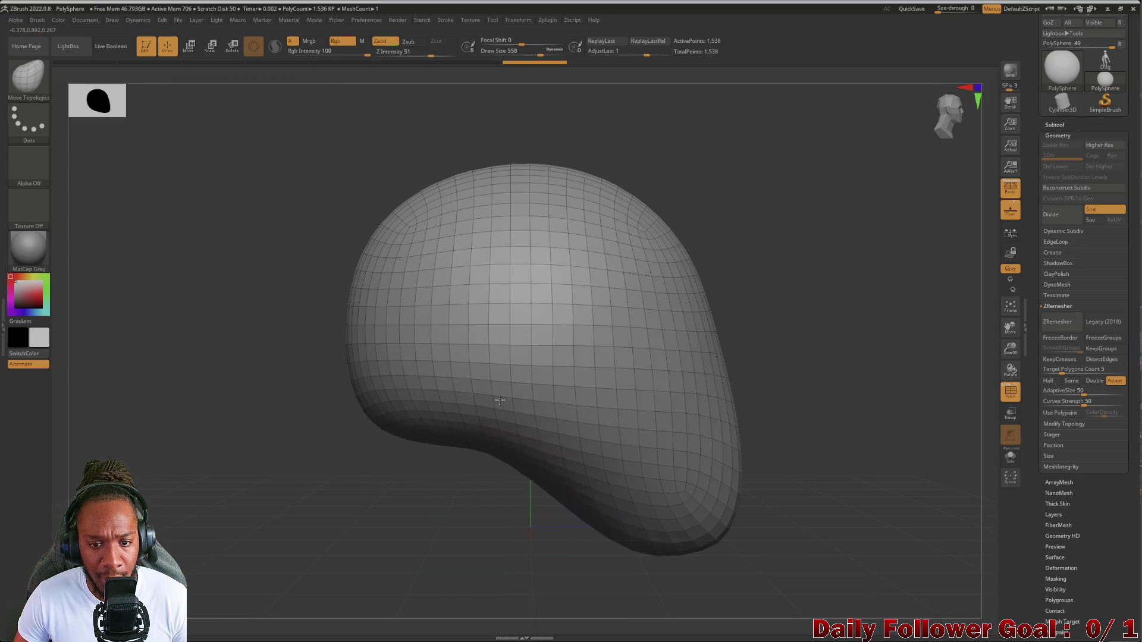
pyautogui.moveTo(426, 504)
pyautogui.mouseDown()
pyautogui.moveTo(437, 517)
pyautogui.moveTo(413, 473)
pyautogui.mouseUp()
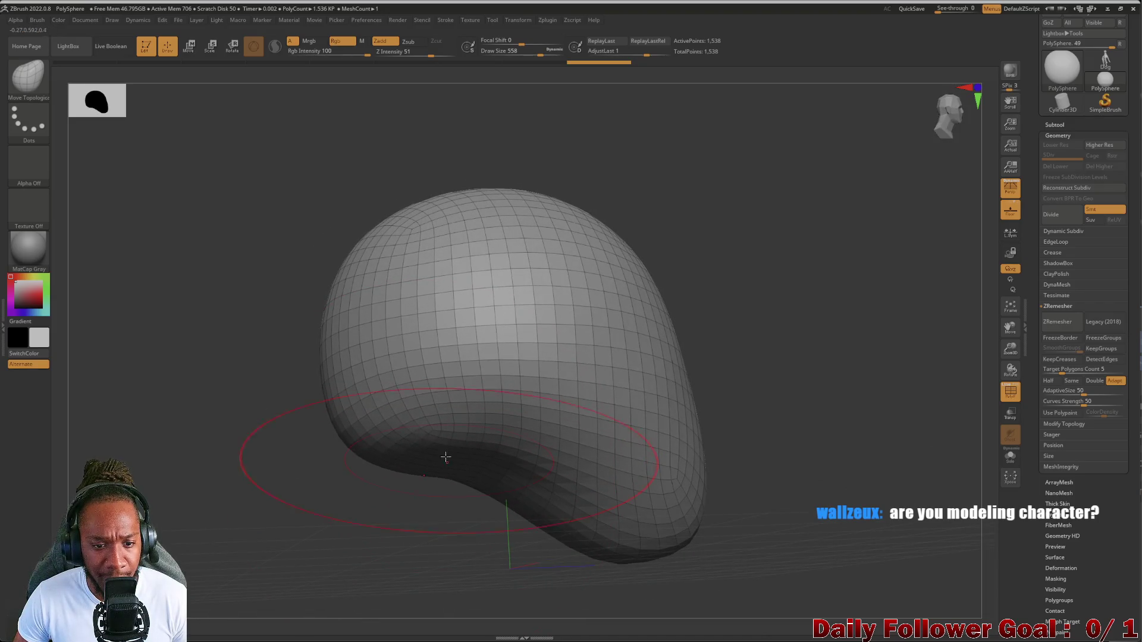
pyautogui.moveTo(265, 431)
pyautogui.mouseDown()
pyautogui.moveTo(255, 446)
pyautogui.moveTo(252, 434)
pyautogui.moveTo(282, 443)
pyautogui.moveTo(242, 415)
pyautogui.moveTo(329, 406)
pyautogui.mouseUp()
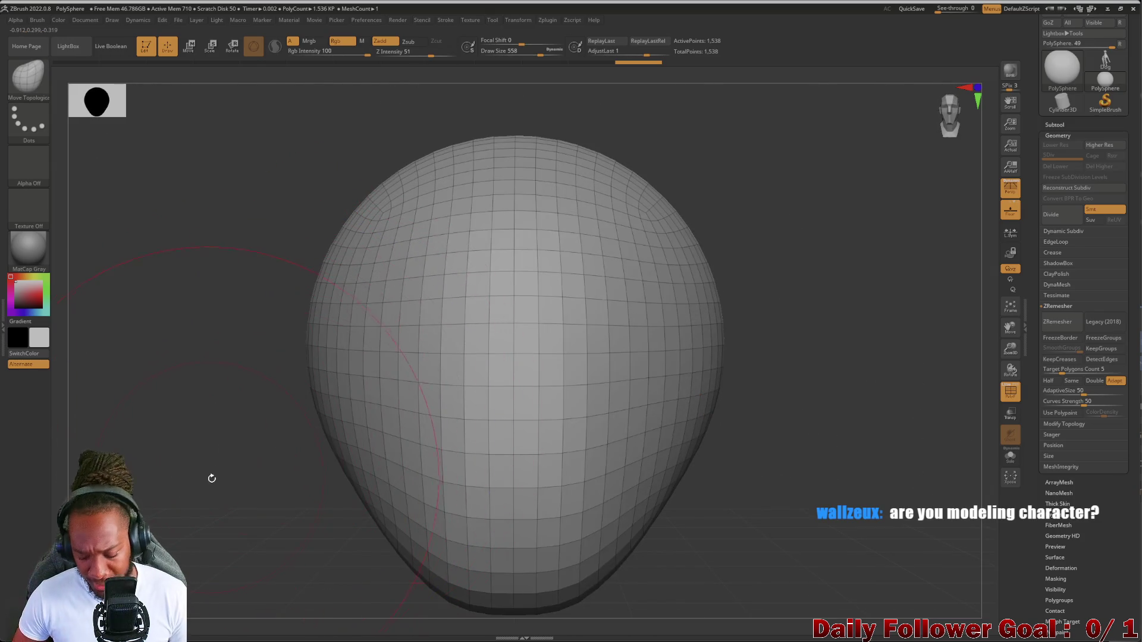
pyautogui.moveTo(219, 495)
pyautogui.mouseDown()
pyautogui.moveTo(216, 454)
pyautogui.moveTo(226, 490)
pyautogui.mouseUp()
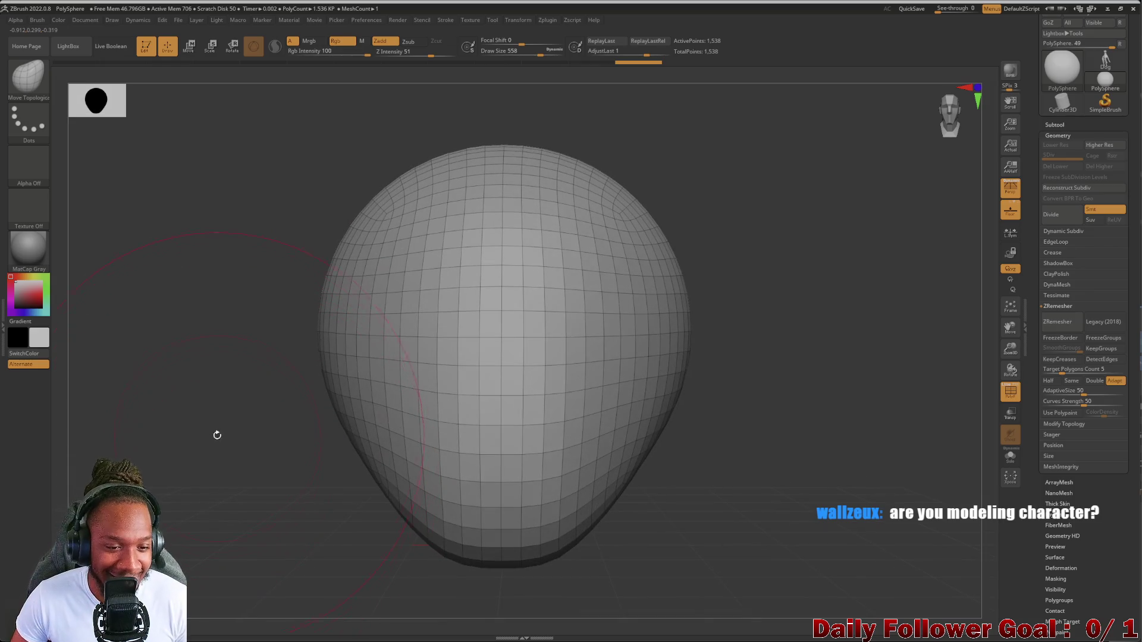
pyautogui.moveTo(179, 641)
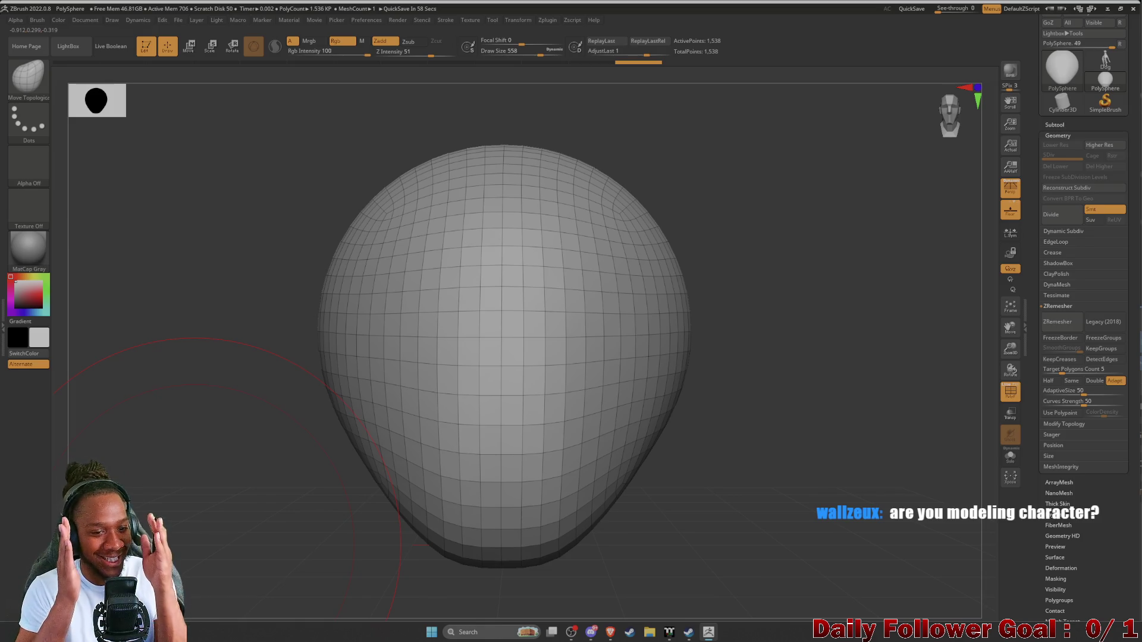
pyautogui.moveTo(268, 461)
pyautogui.mouseDown()
pyautogui.moveTo(257, 426)
pyautogui.moveTo(203, 425)
pyautogui.mouseUp()
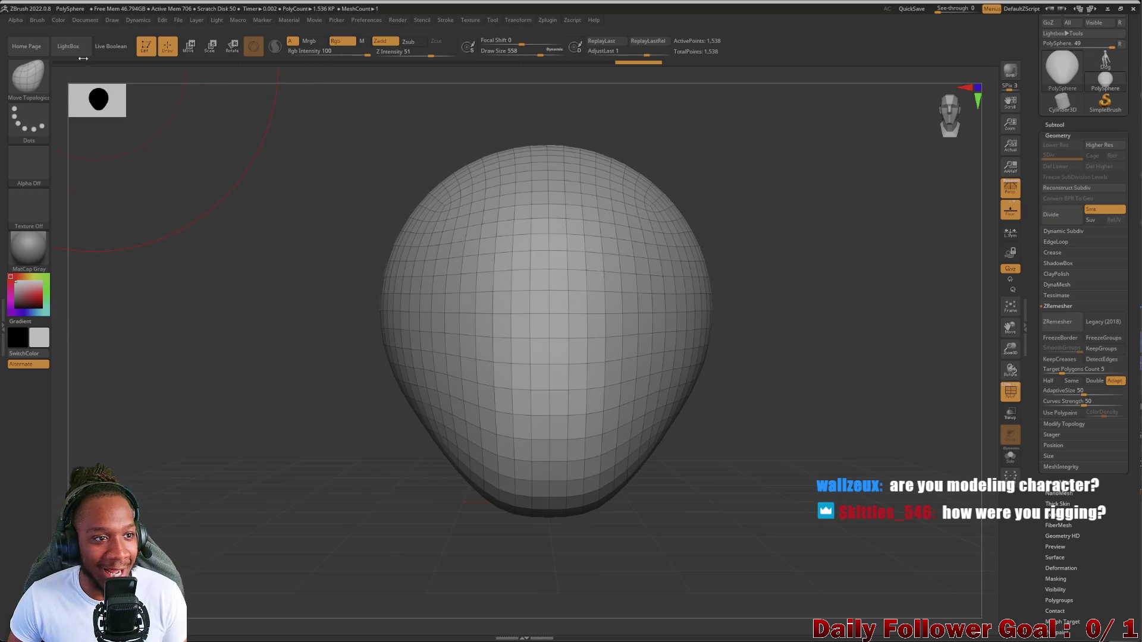
pyautogui.click(28, 75)
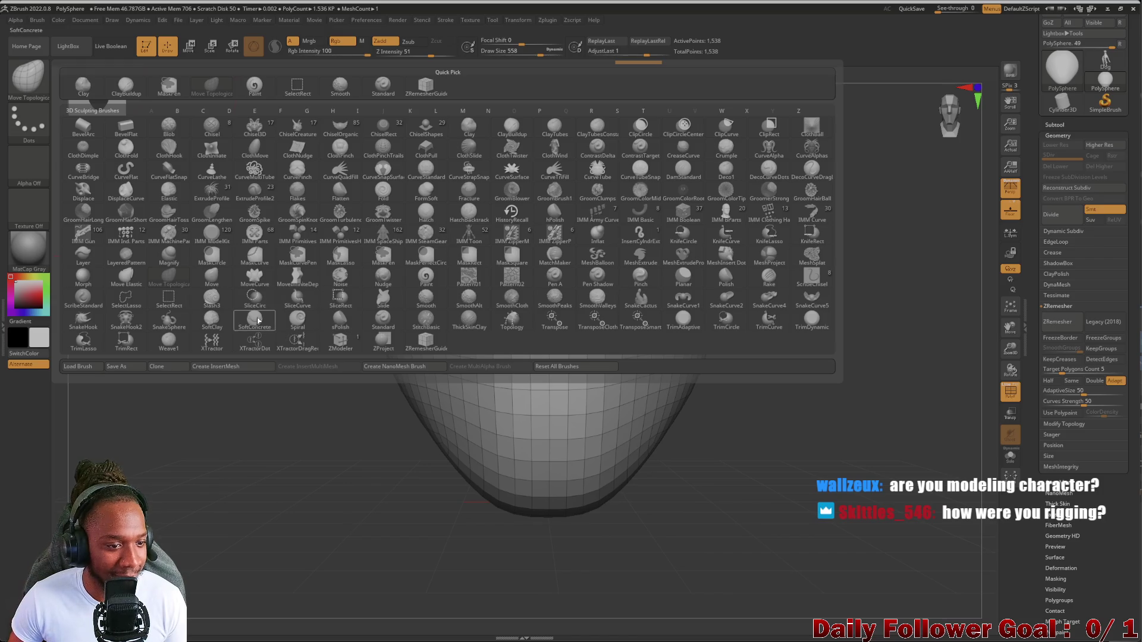
# Trim away the left side of the head with the TrimRect brush
pyautogui.click(121, 345)
pyautogui.moveTo(283, 160)
pyautogui.keyDown('ctrl'); pyautogui.keyDown('shift'); pyautogui.mouseDown()
pyautogui.moveTo(430, 322)
pyautogui.moveTo(410, 453)
pyautogui.mouseUp(); pyautogui.keyUp('shift'); pyautogui.keyUp('ctrl')
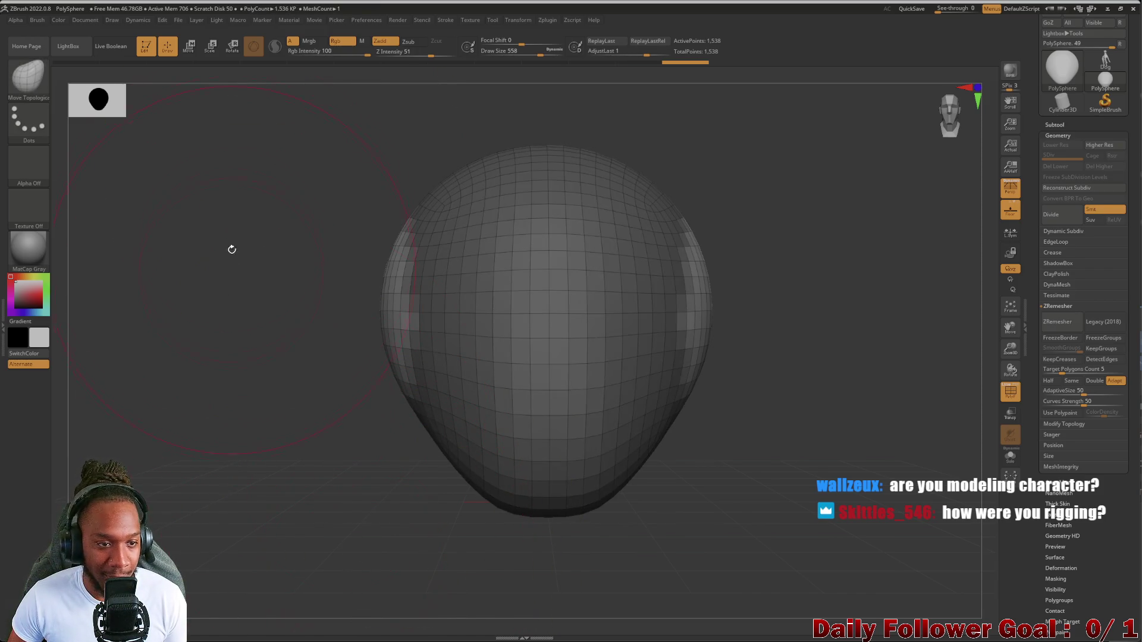
pyautogui.keyDown('ctrl'); pyautogui.click(238, 154); pyautogui.keyUp('ctrl')
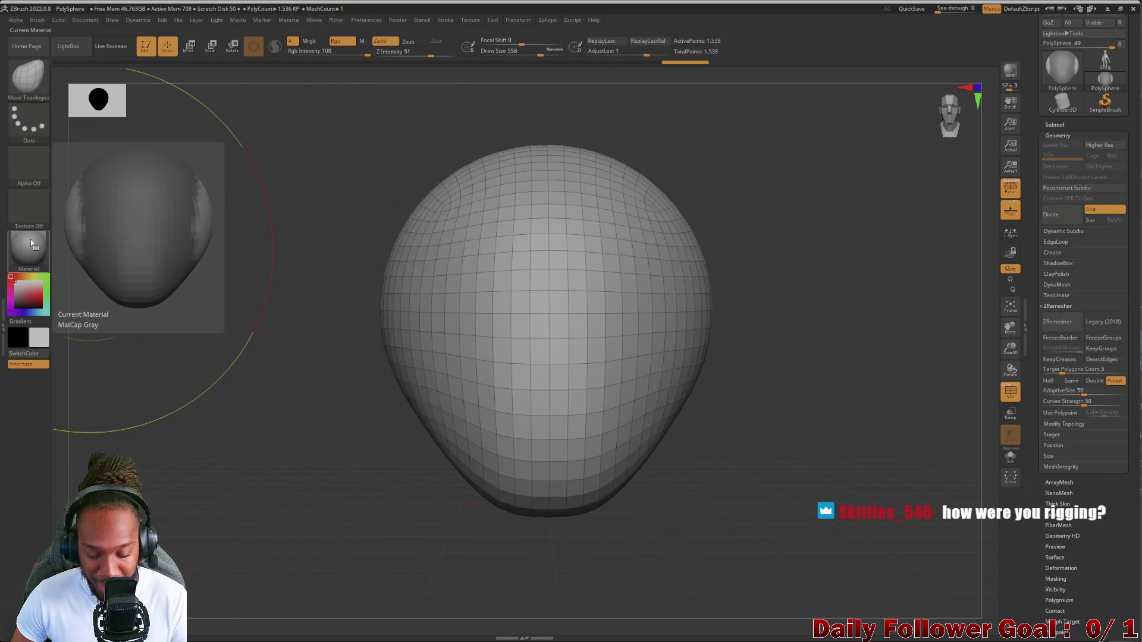
pyautogui.moveTo(295, 177)
pyautogui.keyDown('ctrl'); pyautogui.keyDown('shift'); pyautogui.mouseDown()
pyautogui.moveTo(413, 184)
pyautogui.moveTo(416, 470)
pyautogui.mouseUp(); pyautogui.keyUp('shift'); pyautogui.keyUp('ctrl')
pyautogui.moveTo(260, 407)
pyautogui.mouseDown()
pyautogui.moveTo(319, 408)
pyautogui.moveTo(303, 412)
pyautogui.moveTo(301, 451)
pyautogui.moveTo(334, 437)
pyautogui.moveTo(265, 525)
pyautogui.moveTo(176, 455)
pyautogui.moveTo(181, 402)
pyautogui.moveTo(160, 458)
pyautogui.mouseUp()
# Undo the trim and subdivide the mesh twice to 24,578 points
pyautogui.hotkey('ctrl', 'z')
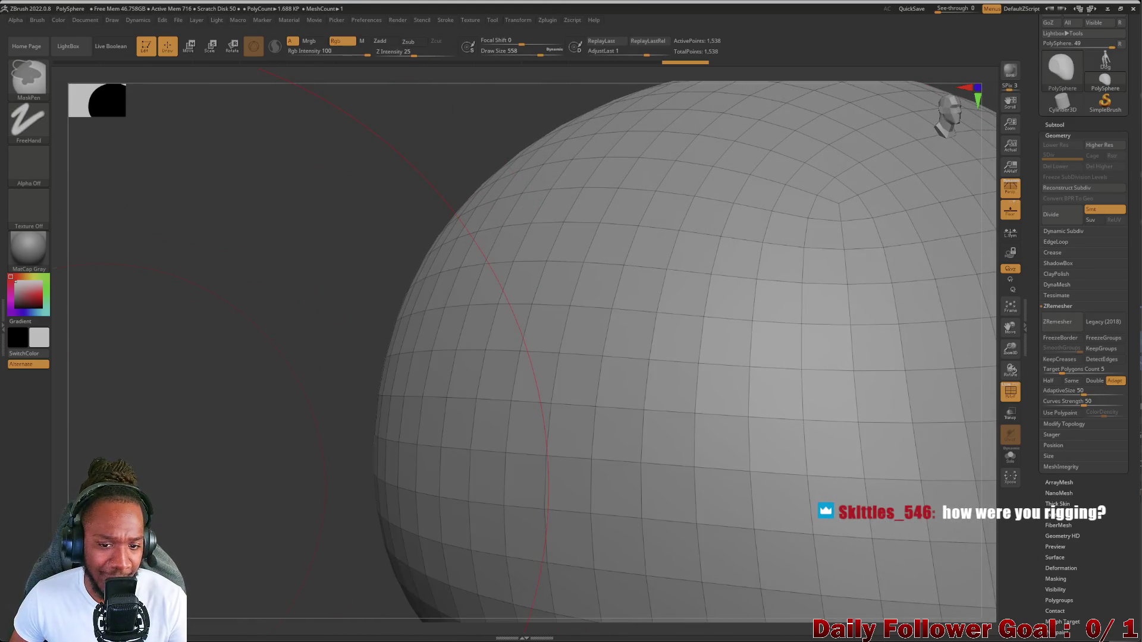
pyautogui.hotkey('ctrl', 'z')
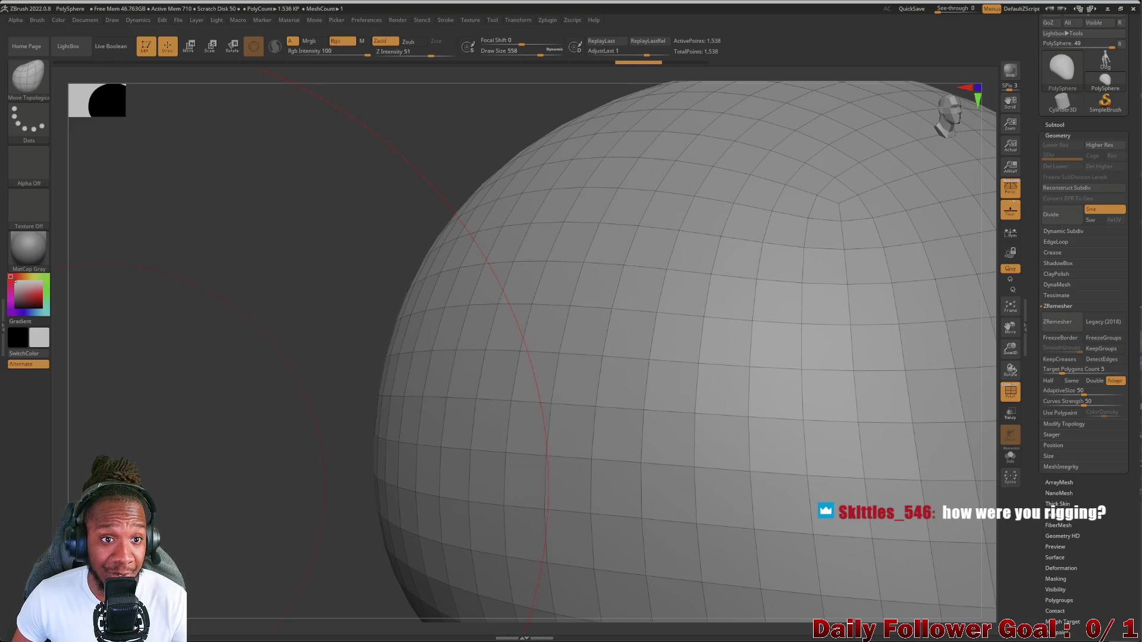
pyautogui.hotkey('ctrl', 'd')
pyautogui.hotkey('ctrl', 'd')
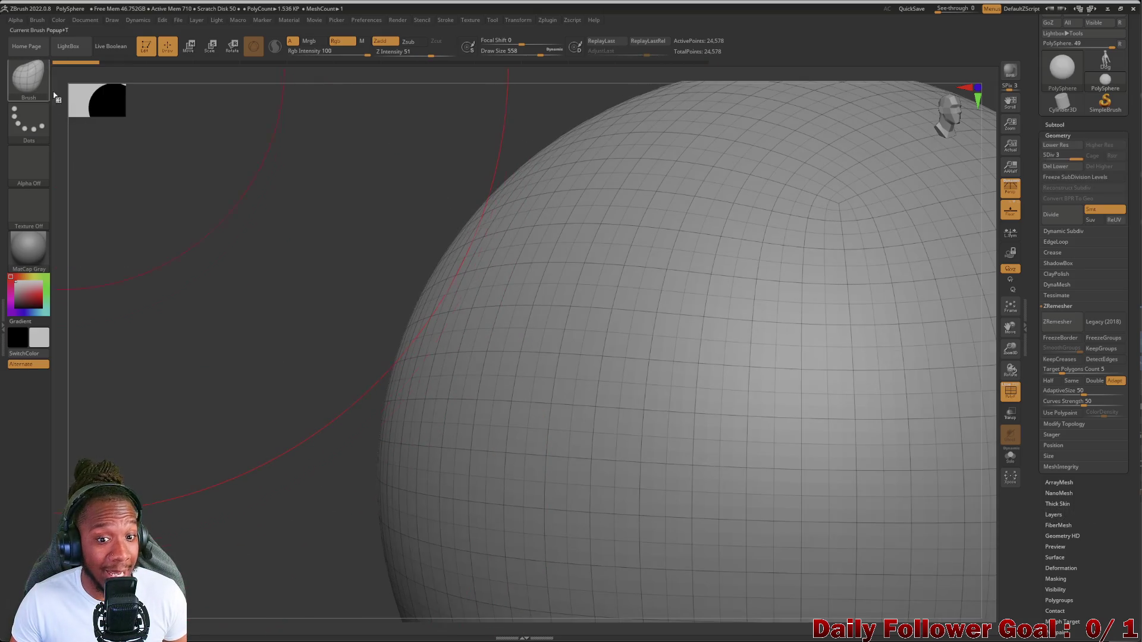
pyautogui.keyDown('shift'); pyautogui.moveTo(240, 331); pyautogui.dragTo(198, 390); pyautogui.keyUp('shift')
pyautogui.moveTo(198, 389)
pyautogui.keyDown('ctrl'); pyautogui.mouseDown(button='right')
pyautogui.moveTo(110, 339)
pyautogui.moveTo(238, 337)
pyautogui.mouseUp(button='right'); pyautogui.keyUp('ctrl')
pyautogui.keyDown('shift'); pyautogui.moveTo(238, 338); pyautogui.dragTo(501, 282); pyautogui.keyUp('shift')
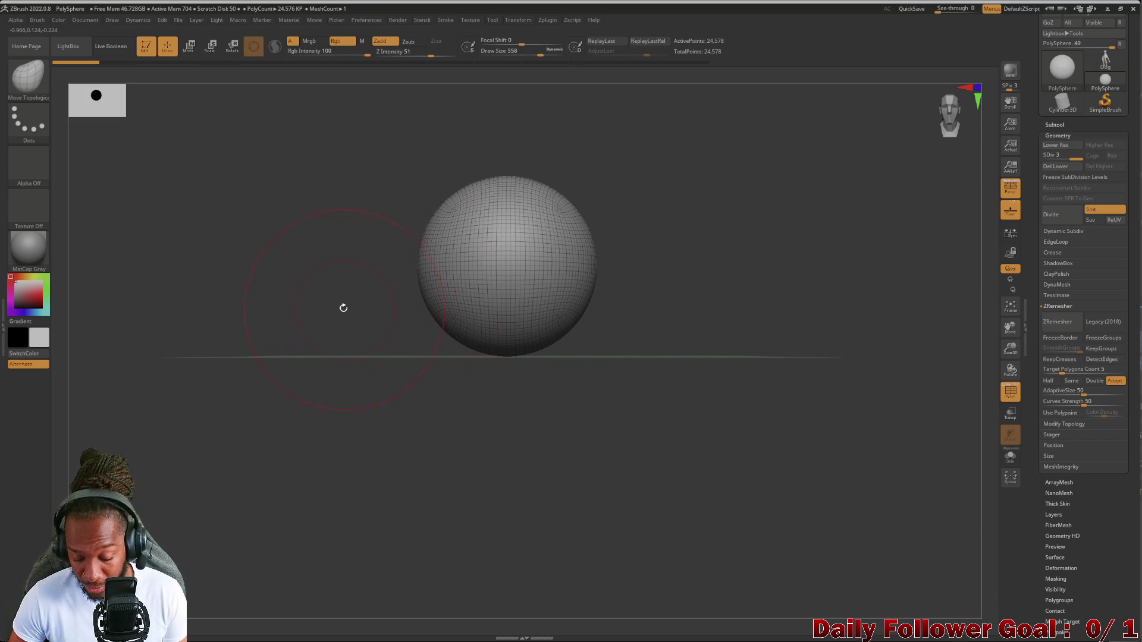
pyautogui.keyDown('ctrl'); pyautogui.moveTo(314, 316); pyautogui.dragTo(331, 368, button='right'); pyautogui.keyUp('ctrl')
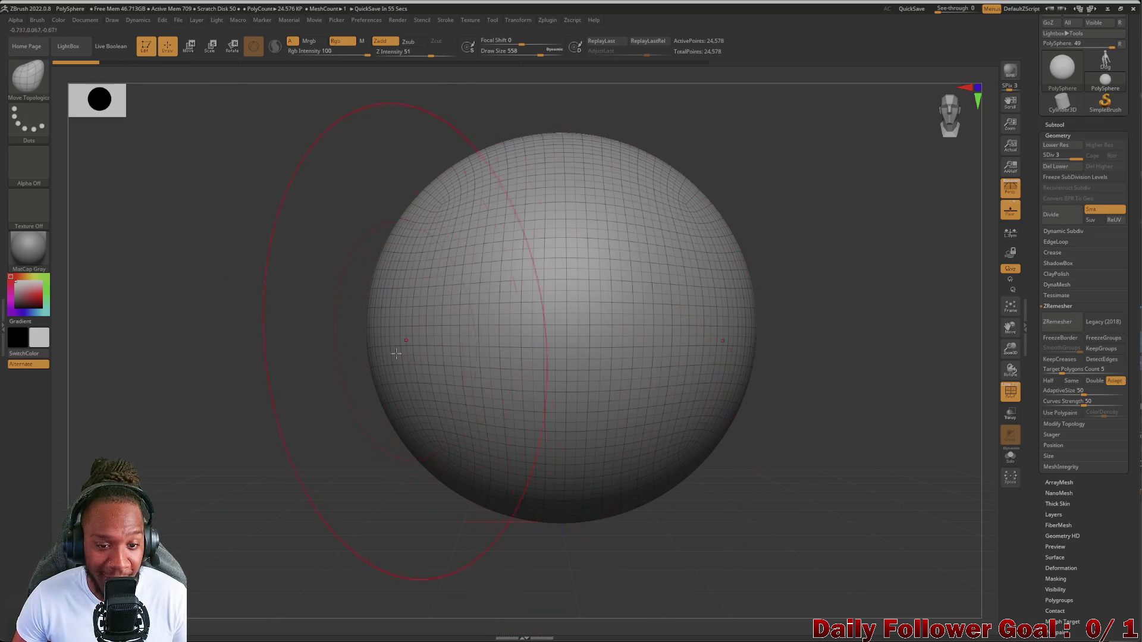
pyautogui.moveTo(364, 368)
pyautogui.mouseDown()
pyautogui.moveTo(274, 369)
pyautogui.moveTo(310, 386)
pyautogui.mouseUp()
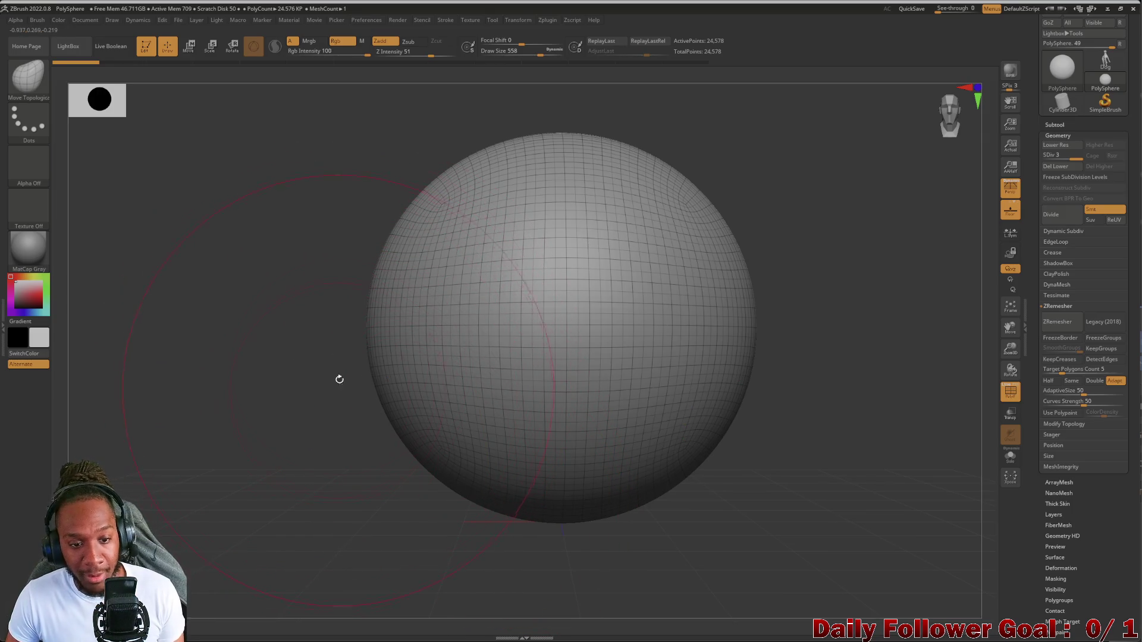
pyautogui.moveTo(225, 366); pyautogui.dragTo(418, 396)
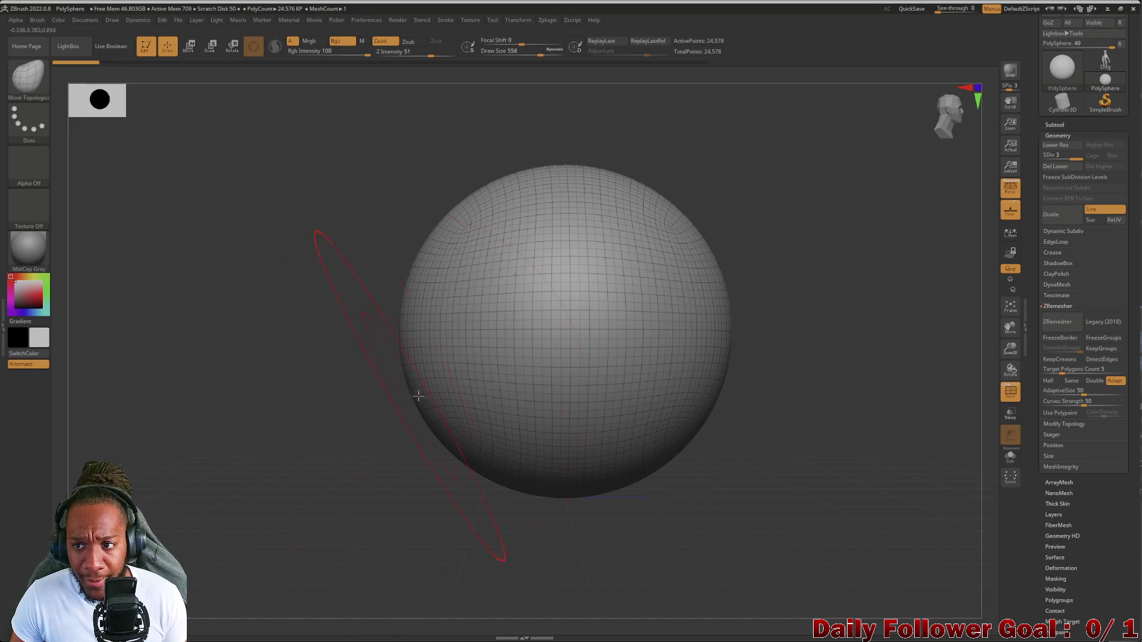
pyautogui.moveTo(326, 364); pyautogui.dragTo(316, 369)
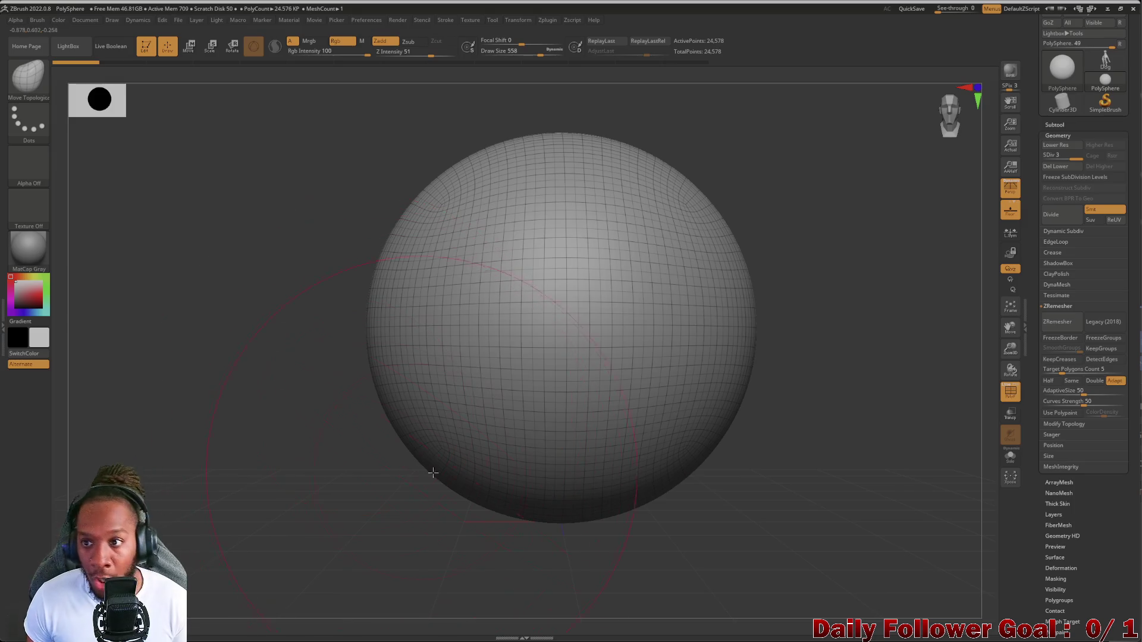
pyautogui.moveTo(323, 403)
pyautogui.mouseDown()
pyautogui.moveTo(294, 433)
pyautogui.moveTo(326, 475)
pyautogui.mouseUp()
pyautogui.moveTo(423, 434)
pyautogui.keyDown('shift'); pyautogui.mouseDown()
pyautogui.moveTo(274, 424)
pyautogui.moveTo(448, 451)
pyautogui.mouseUp(); pyautogui.keyUp('shift')
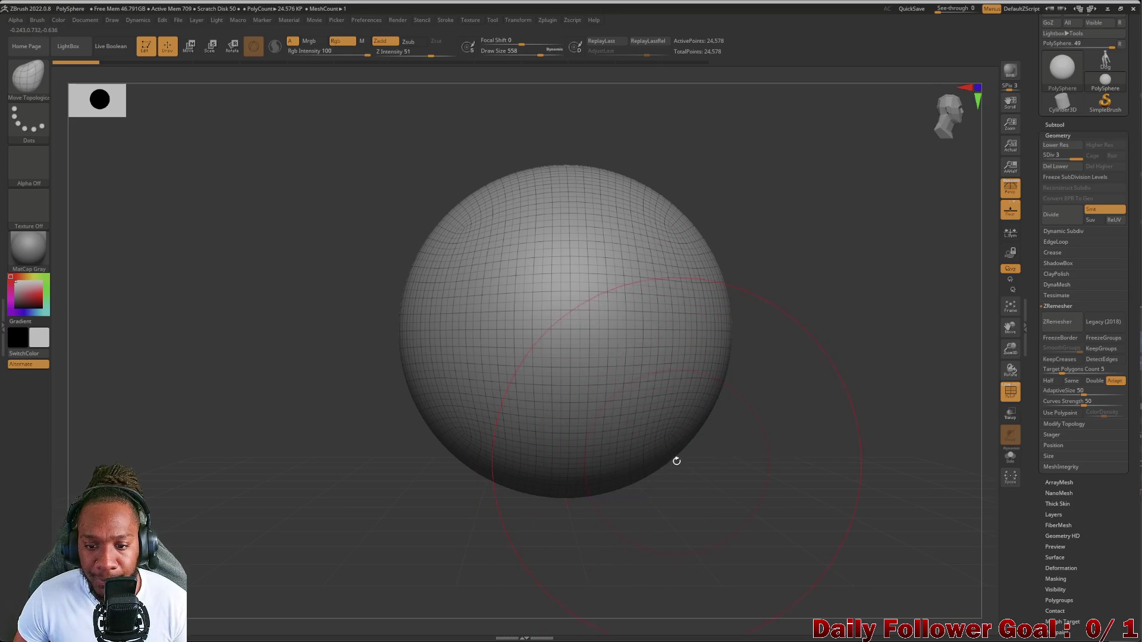
pyautogui.moveTo(673, 456); pyautogui.dragTo(693, 472)
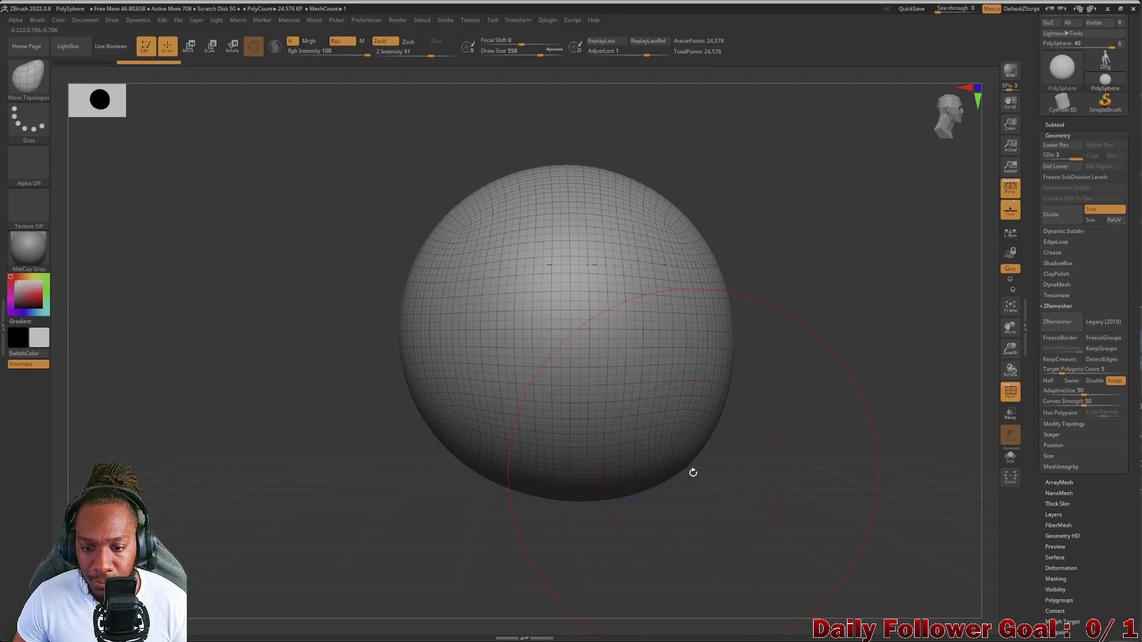
pyautogui.moveTo(686, 472); pyautogui.dragTo(747, 523)
pyautogui.moveTo(367, 474)
pyautogui.mouseDown()
pyautogui.moveTo(333, 479)
pyautogui.moveTo(357, 478)
pyautogui.mouseUp()
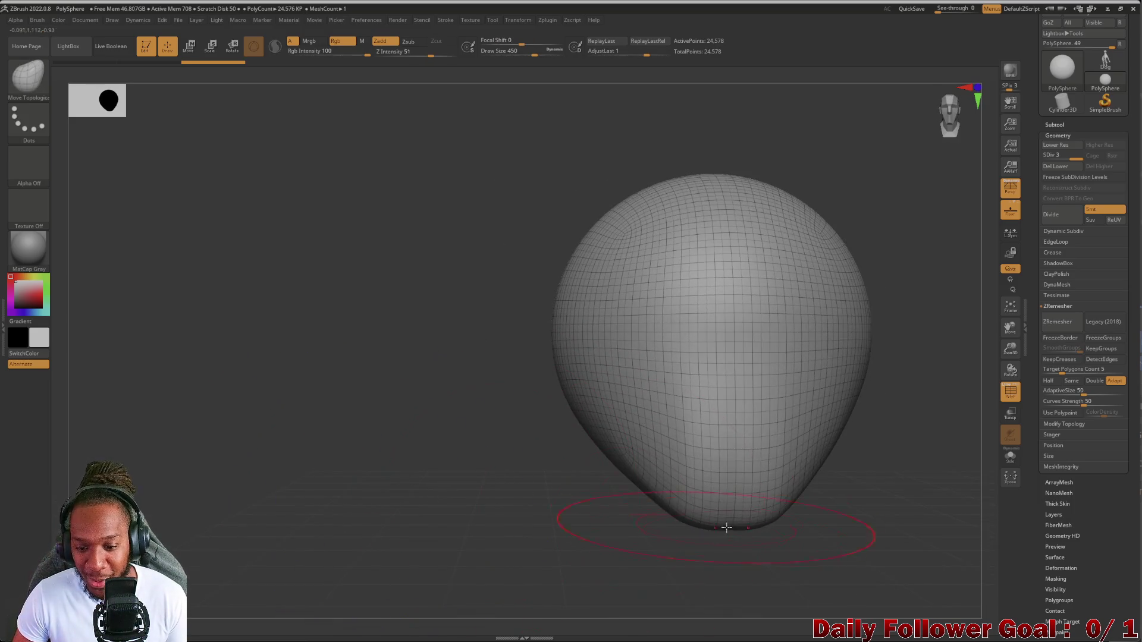
pyautogui.moveTo(731, 520)
pyautogui.mouseDown()
pyautogui.moveTo(736, 537)
pyautogui.moveTo(701, 517)
pyautogui.mouseUp()
pyautogui.press('shift')
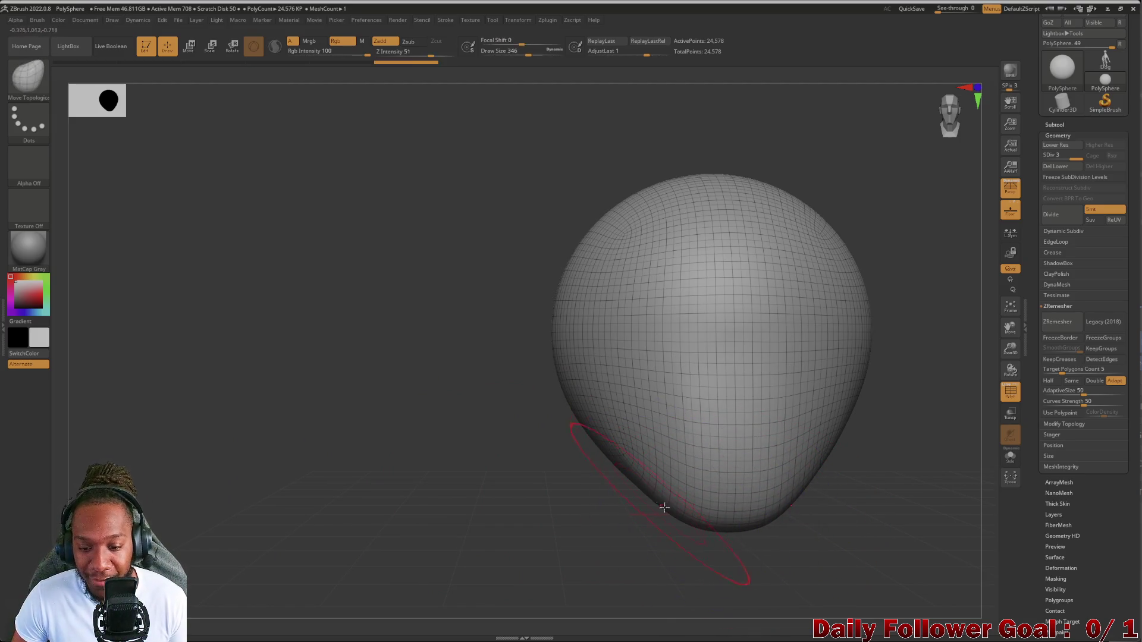
pyautogui.moveTo(612, 485)
pyautogui.keyDown('shift'); pyautogui.mouseDown()
pyautogui.moveTo(433, 426)
pyautogui.moveTo(333, 410)
pyautogui.mouseUp(); pyautogui.keyUp('shift')
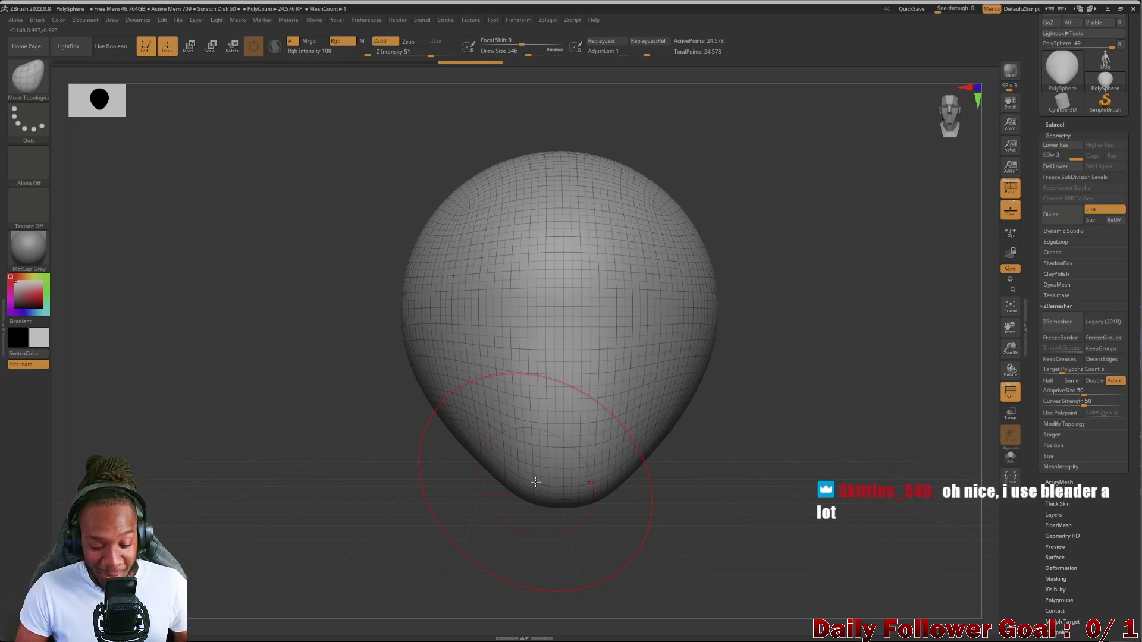
pyautogui.press(']')
pyautogui.moveTo(397, 308)
pyautogui.mouseDown()
pyautogui.moveTo(452, 332)
pyautogui.moveTo(374, 334)
pyautogui.moveTo(383, 327)
pyautogui.moveTo(357, 344)
pyautogui.moveTo(497, 298)
pyautogui.moveTo(484, 301)
pyautogui.moveTo(497, 311)
pyautogui.moveTo(476, 283)
pyautogui.mouseUp()
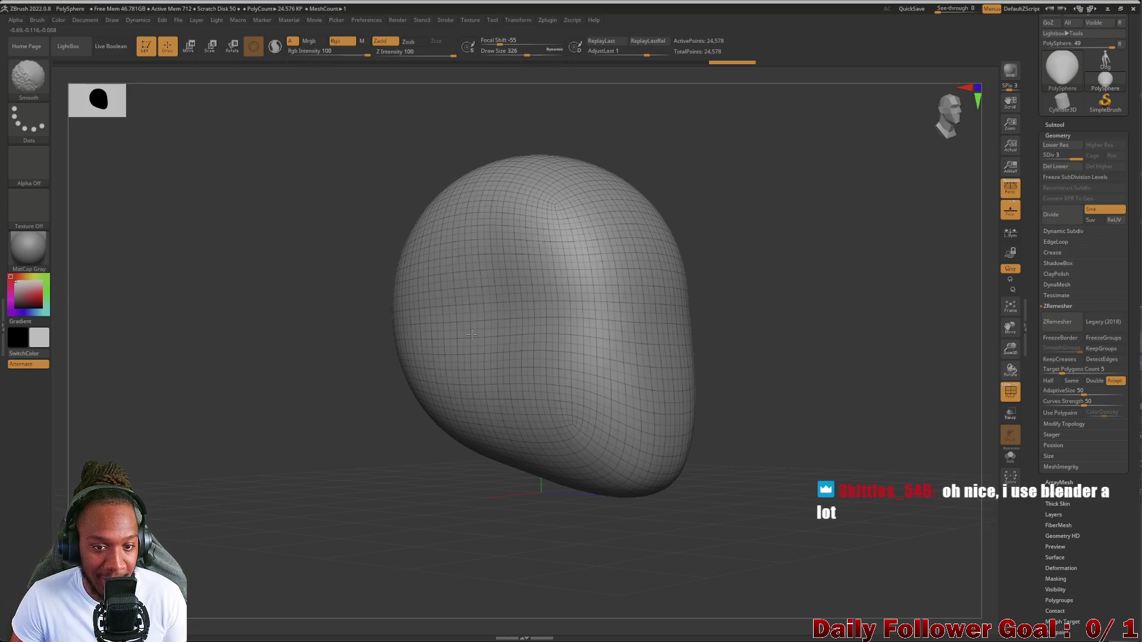
pyautogui.moveTo(318, 375)
pyautogui.mouseDown()
pyautogui.moveTo(293, 372)
pyautogui.moveTo(303, 375)
pyautogui.mouseUp()
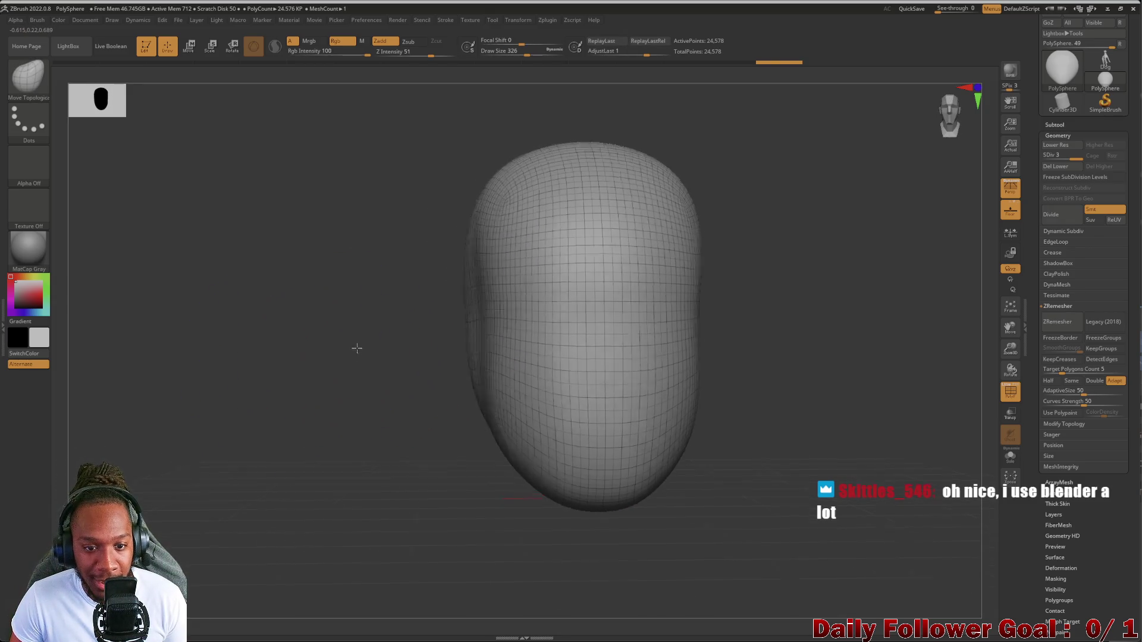
pyautogui.moveTo(357, 348); pyautogui.dragTo(497, 280)
pyautogui.moveTo(357, 372)
pyautogui.mouseDown()
pyautogui.moveTo(397, 324)
pyautogui.moveTo(273, 262)
pyautogui.moveTo(286, 277)
pyautogui.moveTo(288, 403)
pyautogui.moveTo(483, 296)
pyautogui.moveTo(239, 372)
pyautogui.moveTo(266, 372)
pyautogui.moveTo(255, 360)
pyautogui.moveTo(280, 429)
pyautogui.moveTo(231, 455)
pyautogui.moveTo(466, 476)
pyautogui.moveTo(506, 448)
pyautogui.moveTo(462, 473)
pyautogui.moveTo(418, 479)
pyautogui.moveTo(416, 464)
pyautogui.mouseUp()
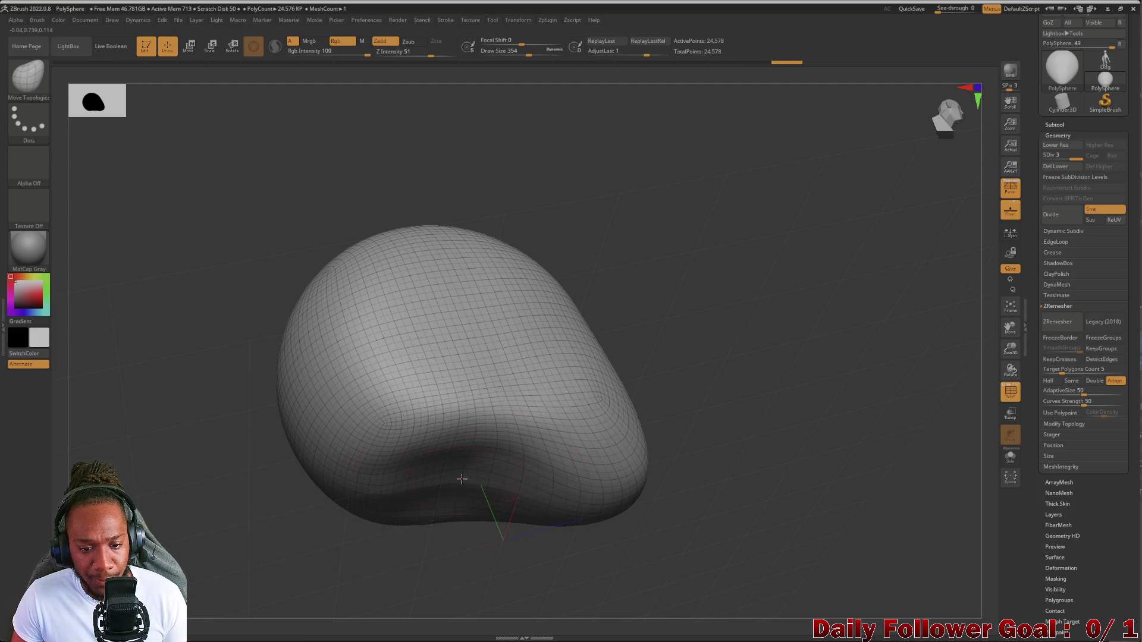
# Undo the accidental dent, then mask a patch and invert the mask
pyautogui.moveTo(470, 494)
pyautogui.mouseDown()
pyautogui.moveTo(321, 553)
pyautogui.moveTo(321, 601)
pyautogui.mouseUp()
pyautogui.press('ctrl')
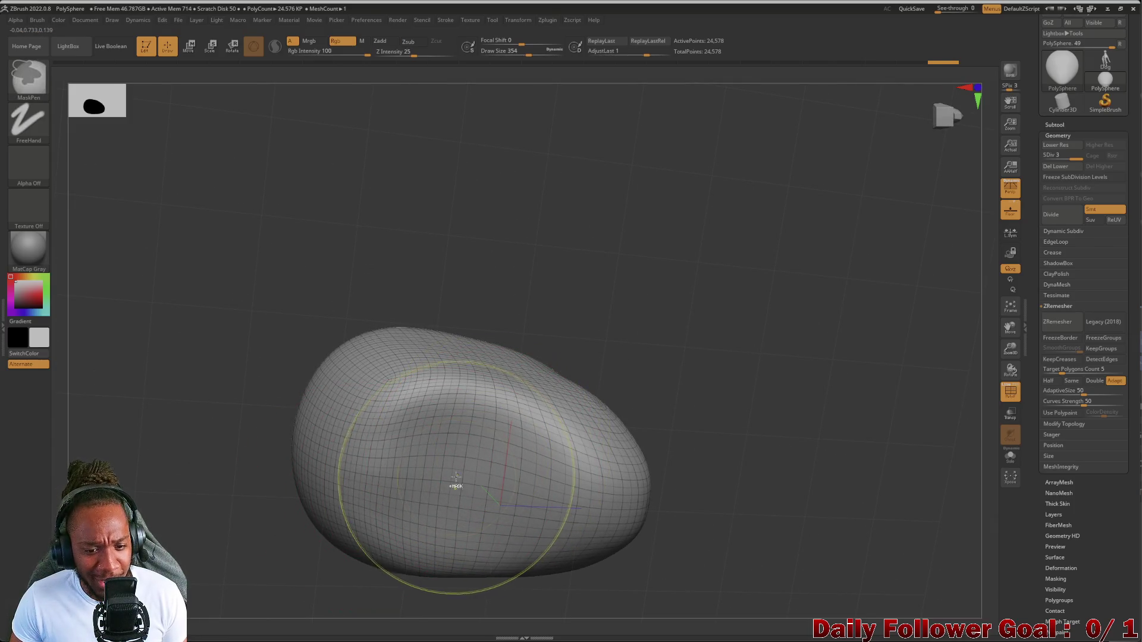
pyautogui.hotkey('ctrl', 'z')
pyautogui.hotkey('ctrl', 'z')
pyautogui.hotkey('ctrl', 'z')
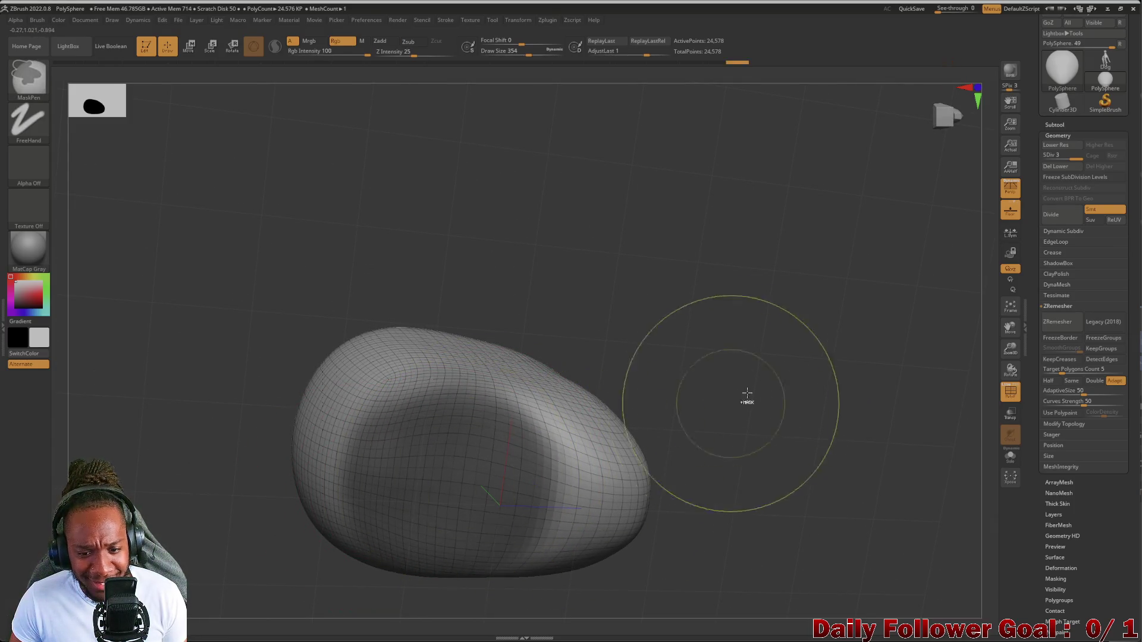
pyautogui.keyDown('ctrl'); pyautogui.moveTo(747, 393); pyautogui.dragTo(733, 324); pyautogui.keyUp('ctrl')
pyautogui.keyDown('ctrl'); pyautogui.moveTo(461, 489); pyautogui.dragTo(443, 464); pyautogui.keyUp('ctrl')
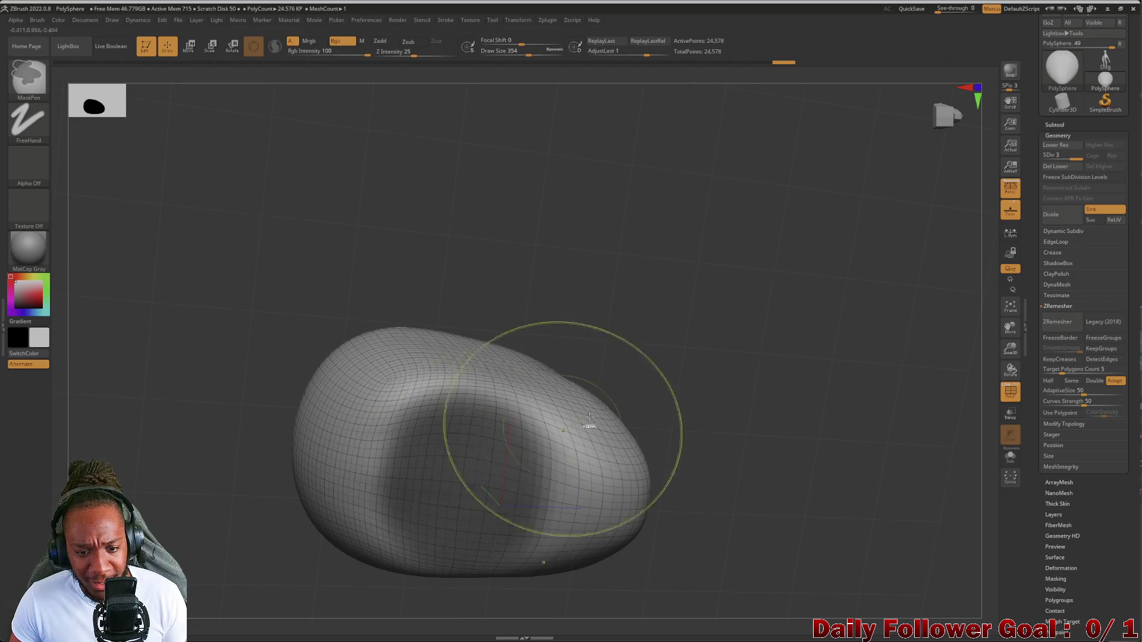
pyautogui.keyDown('ctrl'); pyautogui.click(423, 248); pyautogui.keyUp('ctrl')
# Pull the head's underside down into a thick, wide neck
pyautogui.moveTo(273, 309)
pyautogui.mouseDown()
pyautogui.moveTo(196, 388)
pyautogui.moveTo(288, 416)
pyautogui.moveTo(420, 419)
pyautogui.mouseUp()
pyautogui.moveTo(455, 473)
pyautogui.mouseDown()
pyautogui.moveTo(484, 512)
pyautogui.moveTo(502, 592)
pyautogui.moveTo(476, 607)
pyautogui.mouseUp()
pyautogui.moveTo(333, 583)
pyautogui.mouseDown()
pyautogui.moveTo(282, 541)
pyautogui.moveTo(275, 517)
pyautogui.moveTo(288, 522)
pyautogui.mouseUp()
pyautogui.moveTo(276, 408)
pyautogui.mouseDown()
pyautogui.moveTo(272, 514)
pyautogui.moveTo(237, 476)
pyautogui.moveTo(237, 492)
pyautogui.mouseUp()
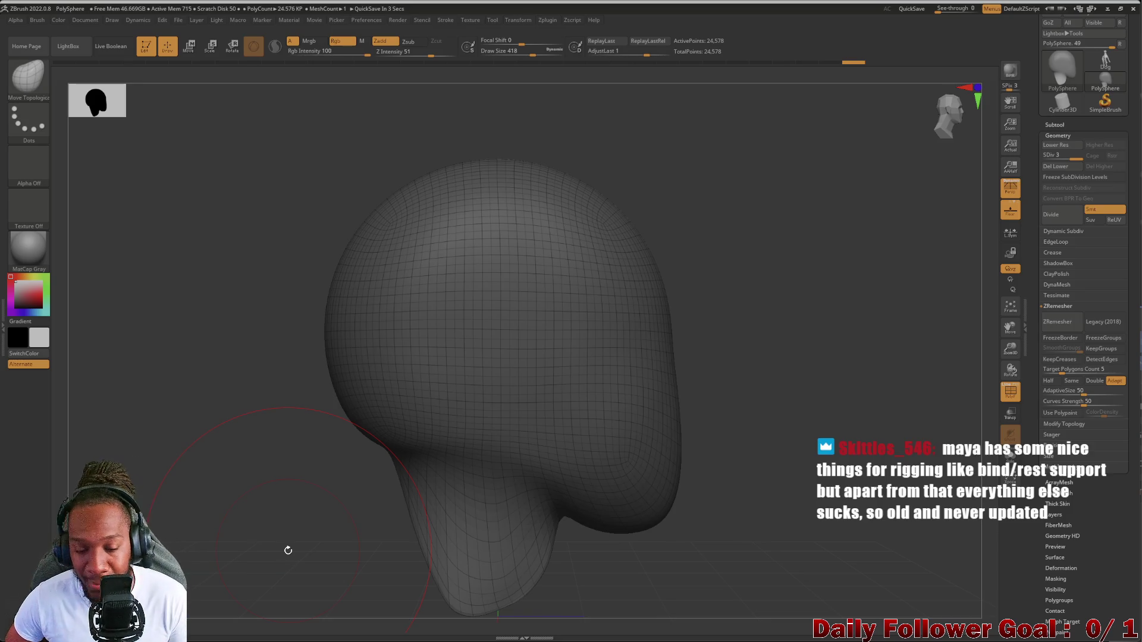
# Stretch the neck's tip further down and to the left
pyautogui.moveTo(247, 449)
pyautogui.mouseDown()
pyautogui.moveTo(204, 402)
pyautogui.moveTo(188, 512)
pyautogui.moveTo(276, 507)
pyautogui.mouseUp()
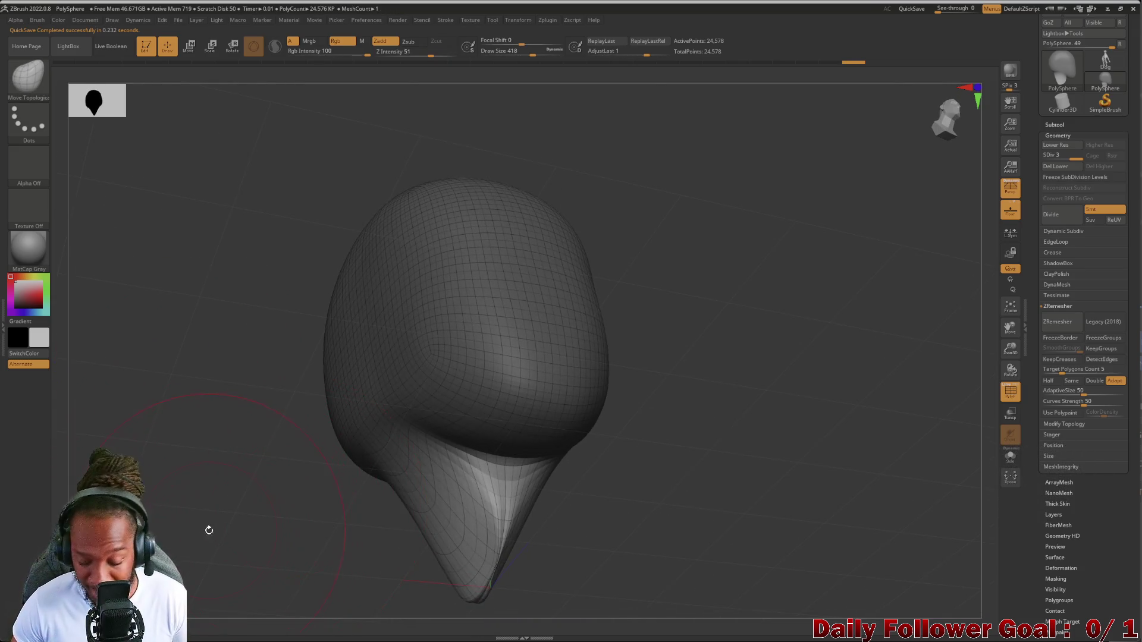
pyautogui.keyDown('alt'); pyautogui.moveTo(209, 530); pyautogui.dragTo(200, 413); pyautogui.keyUp('alt')
pyautogui.moveTo(416, 464)
pyautogui.mouseDown()
pyautogui.moveTo(369, 411)
pyautogui.moveTo(357, 454)
pyautogui.moveTo(451, 496)
pyautogui.mouseUp()
pyautogui.moveTo(333, 500)
pyautogui.mouseDown()
pyautogui.moveTo(270, 467)
pyautogui.moveTo(301, 413)
pyautogui.mouseUp()
pyautogui.moveTo(242, 433)
pyautogui.mouseDown()
pyautogui.moveTo(297, 440)
pyautogui.moveTo(280, 298)
pyautogui.mouseUp()
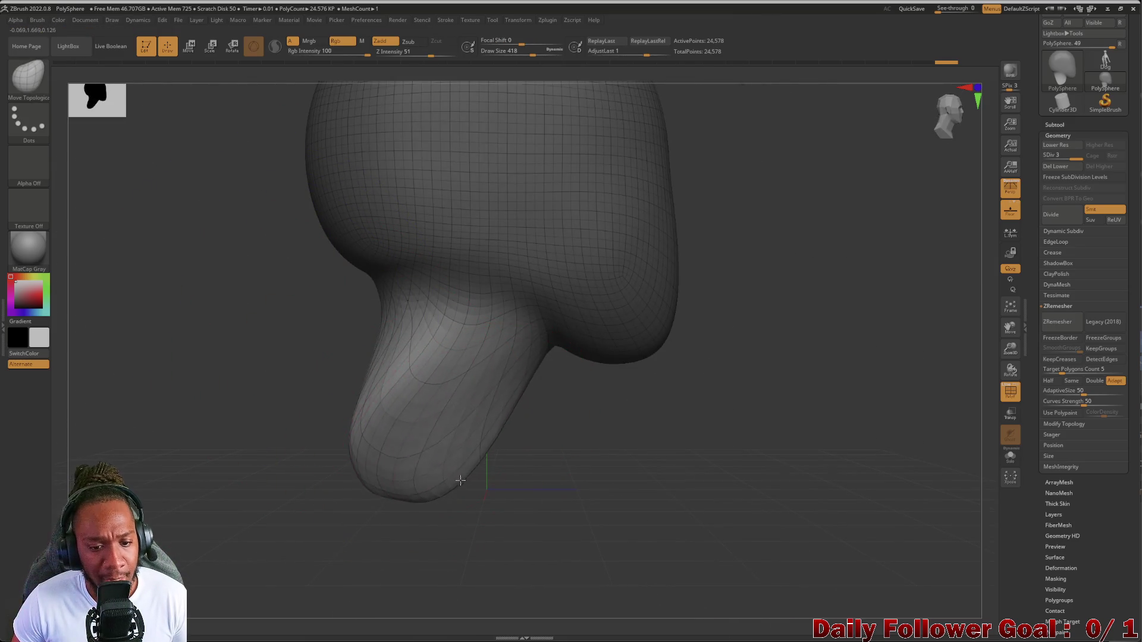
pyautogui.moveTo(420, 490)
pyautogui.mouseDown()
pyautogui.moveTo(408, 535)
pyautogui.moveTo(357, 547)
pyautogui.moveTo(348, 512)
pyautogui.moveTo(250, 397)
pyautogui.mouseUp()
# Pull the pointed neck tip up, rounding and flattening its bottom end
pyautogui.moveTo(341, 471)
pyautogui.mouseDown()
pyautogui.moveTo(258, 456)
pyautogui.moveTo(341, 467)
pyautogui.moveTo(250, 489)
pyautogui.mouseUp()
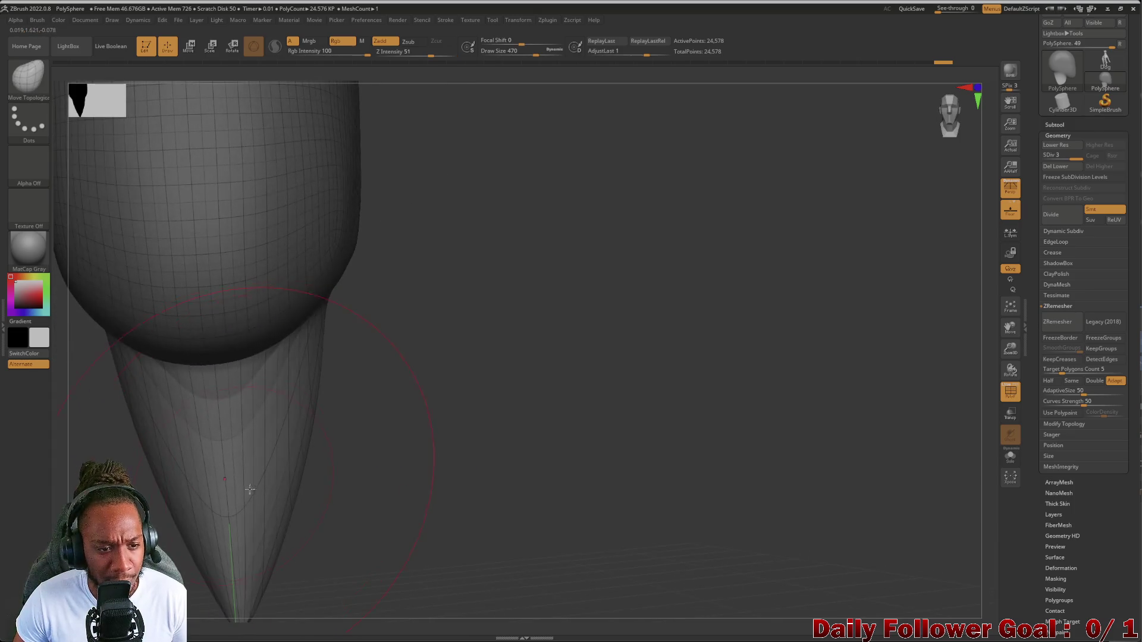
pyautogui.moveTo(425, 464)
pyautogui.keyDown('shift'); pyautogui.mouseDown()
pyautogui.moveTo(377, 510)
pyautogui.moveTo(594, 398)
pyautogui.moveTo(257, 438)
pyautogui.moveTo(262, 416)
pyautogui.moveTo(237, 472)
pyautogui.moveTo(230, 459)
pyautogui.moveTo(235, 471)
pyautogui.moveTo(219, 469)
pyautogui.moveTo(236, 400)
pyautogui.mouseUp(); pyautogui.keyUp('shift')
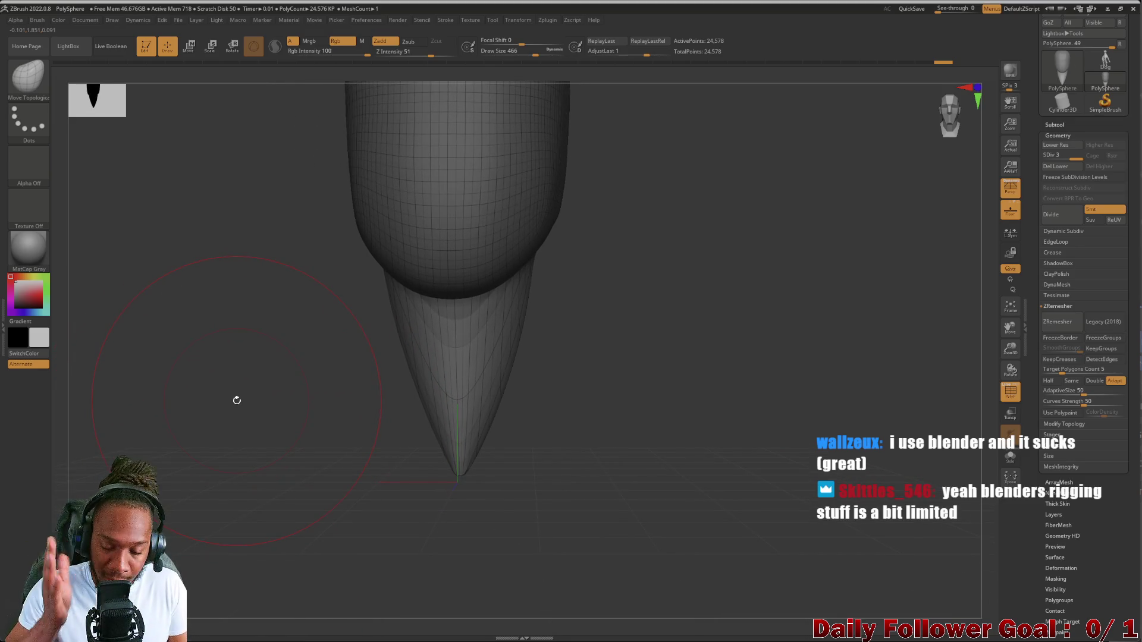
pyautogui.moveTo(468, 478)
pyautogui.mouseDown()
pyautogui.moveTo(323, 402)
pyautogui.moveTo(438, 484)
pyautogui.mouseUp()
pyautogui.moveTo(351, 440)
pyautogui.mouseDown()
pyautogui.moveTo(314, 422)
pyautogui.moveTo(446, 423)
pyautogui.moveTo(390, 412)
pyautogui.moveTo(385, 397)
pyautogui.moveTo(253, 429)
pyautogui.moveTo(281, 426)
pyautogui.moveTo(337, 377)
pyautogui.mouseUp()
pyautogui.moveTo(455, 376); pyautogui.dragTo(396, 321)
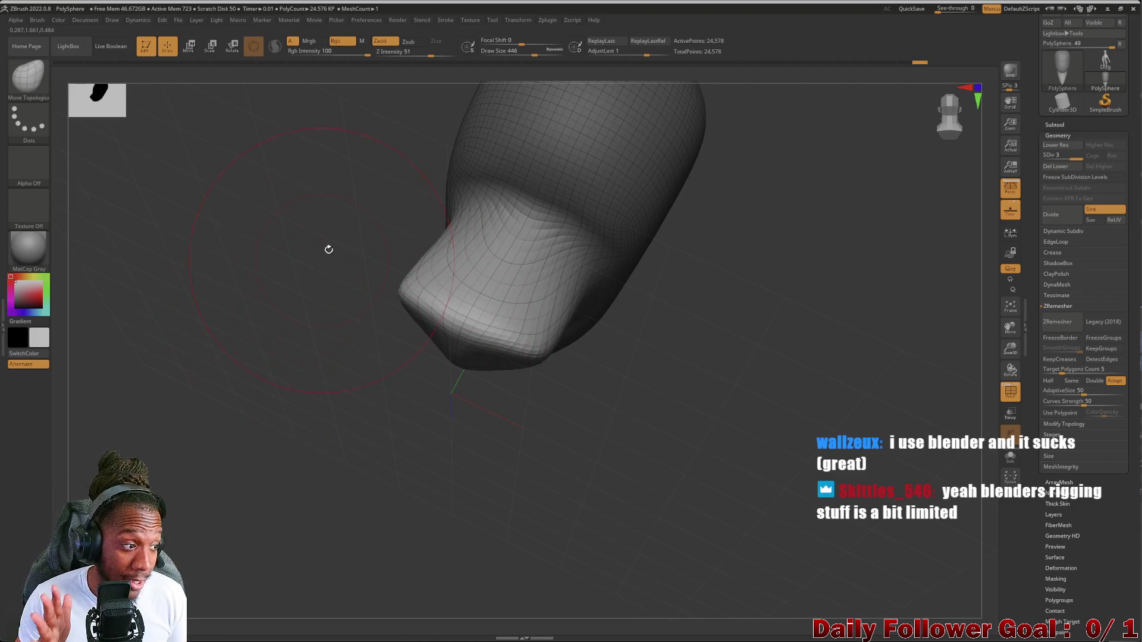
# From the front view, pull down and reshape the neck's lower end
pyautogui.moveTo(272, 327)
pyautogui.mouseDown()
pyautogui.moveTo(285, 345)
pyautogui.moveTo(283, 373)
pyautogui.moveTo(352, 386)
pyautogui.mouseUp()
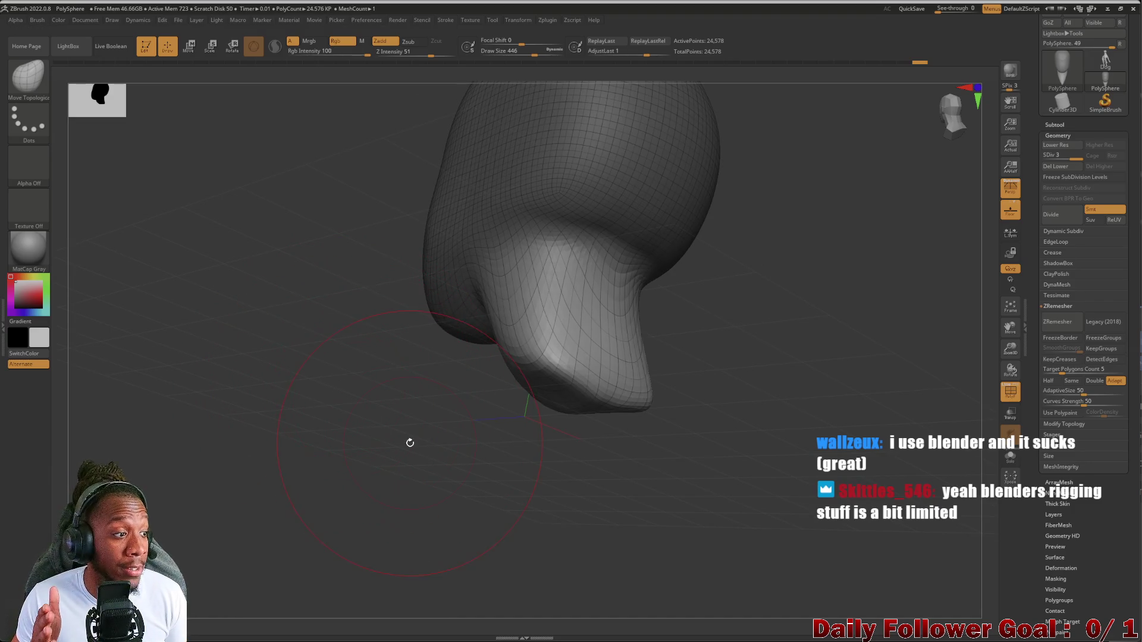
pyautogui.moveTo(321, 417)
pyautogui.mouseDown()
pyautogui.moveTo(297, 421)
pyautogui.moveTo(344, 410)
pyautogui.moveTo(337, 403)
pyautogui.moveTo(392, 435)
pyautogui.moveTo(412, 425)
pyautogui.mouseUp()
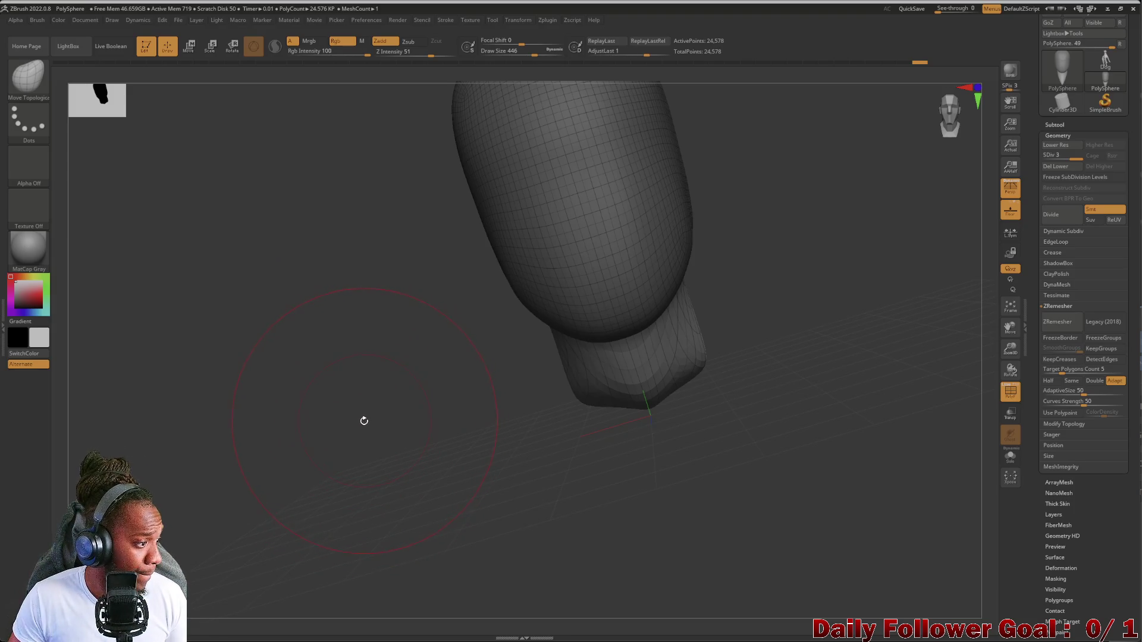
pyautogui.moveTo(355, 398)
pyautogui.mouseDown()
pyautogui.moveTo(316, 440)
pyautogui.moveTo(278, 422)
pyautogui.moveTo(331, 420)
pyautogui.moveTo(479, 451)
pyautogui.mouseUp()
pyautogui.moveTo(560, 460)
pyautogui.mouseDown()
pyautogui.moveTo(564, 501)
pyautogui.moveTo(548, 483)
pyautogui.mouseUp()
pyautogui.moveTo(510, 448); pyautogui.dragTo(504, 481)
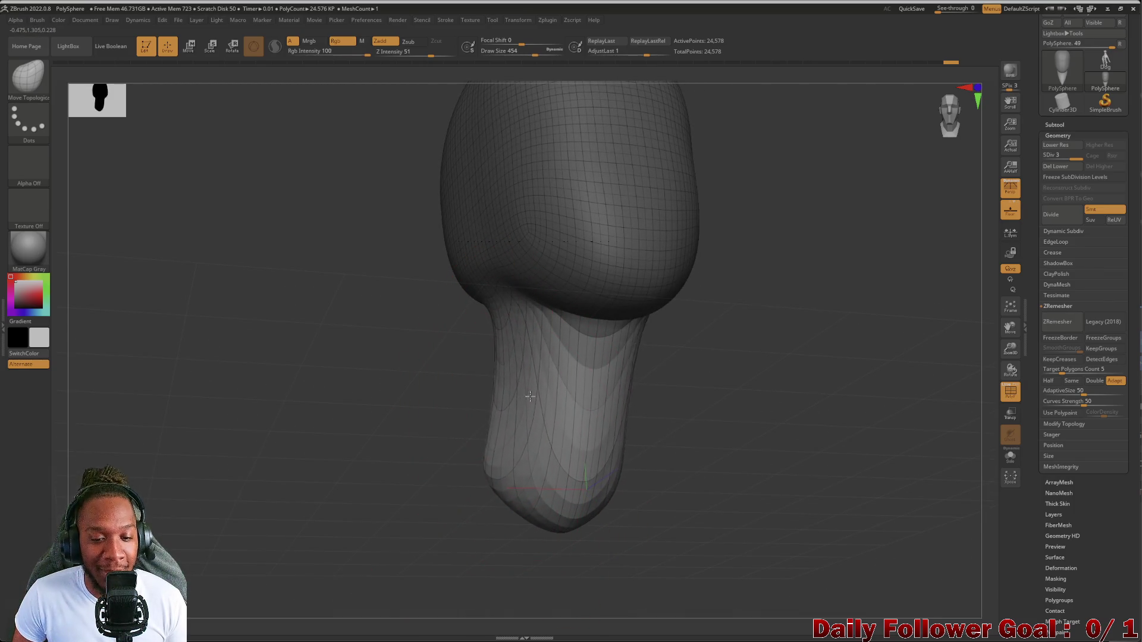
pyautogui.moveTo(455, 375)
pyautogui.mouseDown()
pyautogui.moveTo(425, 390)
pyautogui.moveTo(520, 392)
pyautogui.mouseUp()
# Shrink the brush and smooth the neck so it slims and tapers
pyautogui.press('[')
pyautogui.press('[')
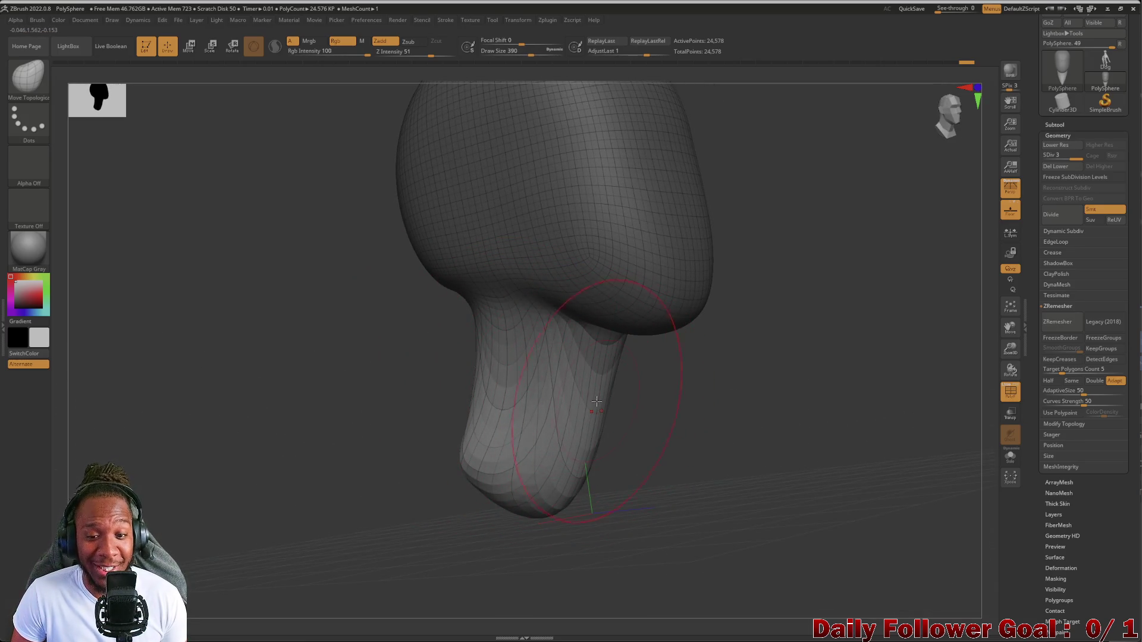
pyautogui.press('[')
pyautogui.moveTo(603, 416); pyautogui.dragTo(613, 357)
pyautogui.press('[')
pyautogui.moveTo(487, 393)
pyautogui.mouseDown()
pyautogui.moveTo(451, 408)
pyautogui.moveTo(415, 405)
pyautogui.moveTo(356, 438)
pyautogui.moveTo(321, 438)
pyautogui.mouseUp()
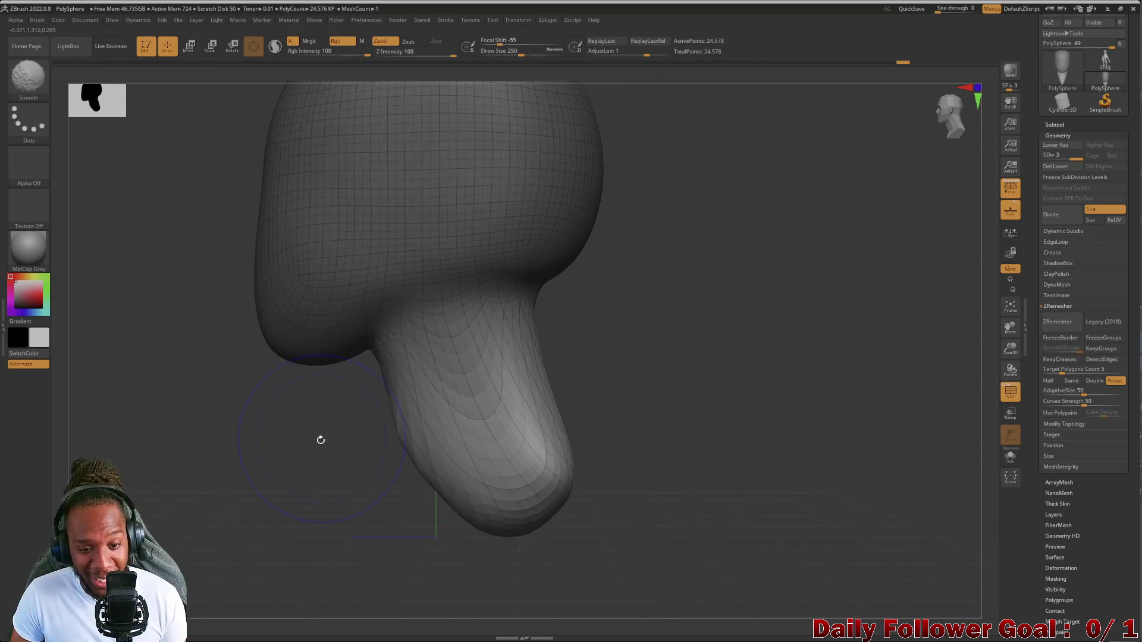
pyautogui.moveTo(447, 453)
pyautogui.mouseDown()
pyautogui.moveTo(392, 479)
pyautogui.moveTo(430, 487)
pyautogui.moveTo(321, 499)
pyautogui.moveTo(380, 487)
pyautogui.moveTo(381, 470)
pyautogui.moveTo(354, 456)
pyautogui.moveTo(249, 450)
pyautogui.moveTo(196, 476)
pyautogui.mouseUp()
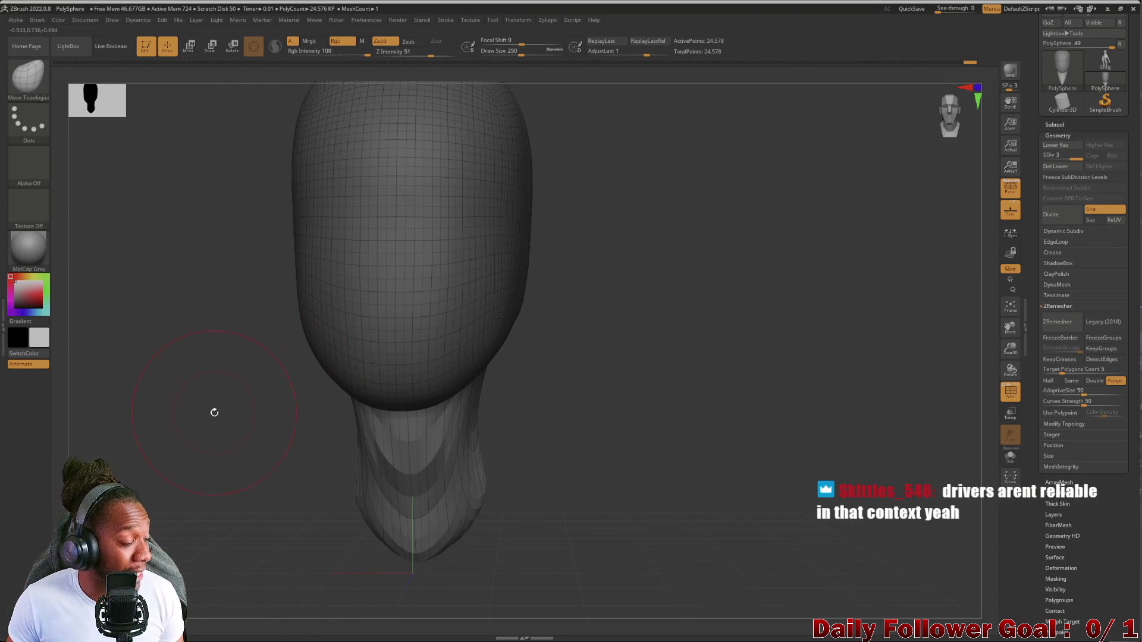
# Inspect the head from tilted angles, then centre it in a straight front view
pyautogui.moveTo(247, 389); pyautogui.dragTo(173, 418)
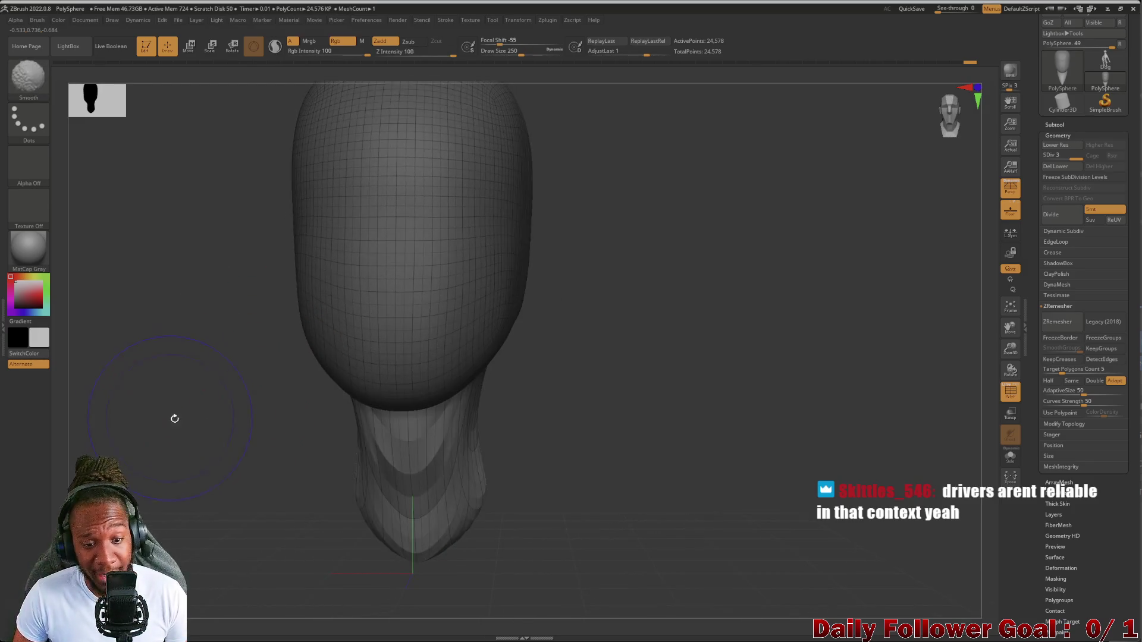
pyautogui.moveTo(201, 466)
pyautogui.keyDown('alt'); pyautogui.mouseDown()
pyautogui.moveTo(209, 423)
pyautogui.moveTo(212, 484)
pyautogui.moveTo(262, 471)
pyautogui.moveTo(163, 479)
pyautogui.moveTo(305, 452)
pyautogui.mouseUp(); pyautogui.keyUp('alt')
pyautogui.moveTo(179, 476)
pyautogui.mouseDown()
pyautogui.moveTo(238, 467)
pyautogui.moveTo(226, 520)
pyautogui.moveTo(191, 498)
pyautogui.moveTo(250, 467)
pyautogui.moveTo(222, 497)
pyautogui.mouseUp()
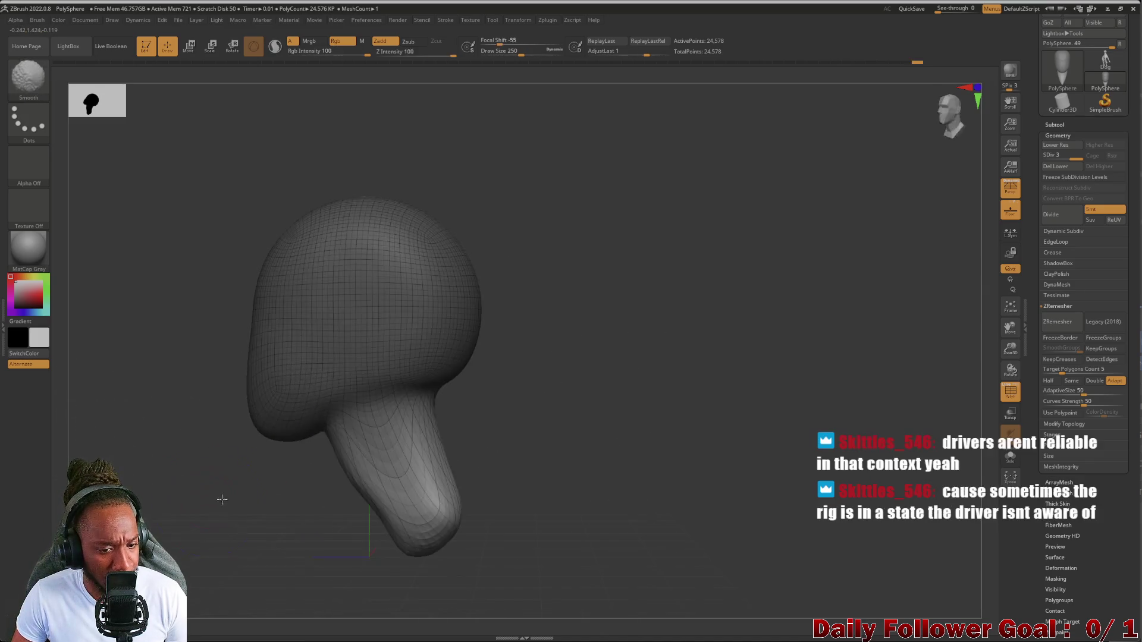
pyautogui.moveTo(333, 479)
pyautogui.keyDown('shift'); pyautogui.mouseDown()
pyautogui.moveTo(293, 471)
pyautogui.moveTo(191, 488)
pyautogui.mouseUp(); pyautogui.keyUp('shift')
pyautogui.moveTo(179, 385)
pyautogui.keyDown('shift'); pyautogui.mouseDown()
pyautogui.moveTo(215, 365)
pyautogui.moveTo(170, 394)
pyautogui.mouseUp(); pyautogui.keyUp('shift')
pyautogui.moveTo(140, 441)
pyautogui.keyDown('alt'); pyautogui.mouseDown()
pyautogui.moveTo(283, 408)
pyautogui.moveTo(238, 421)
pyautogui.mouseUp(); pyautogui.keyUp('alt')
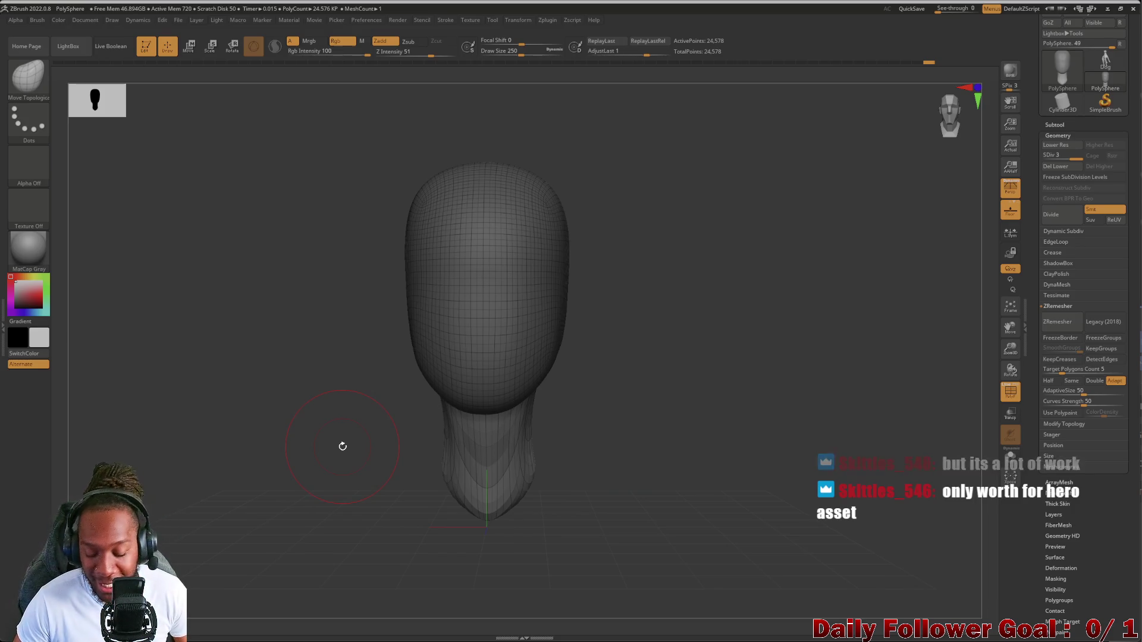
pyautogui.moveTo(310, 445)
pyautogui.mouseDown()
pyautogui.moveTo(260, 400)
pyautogui.moveTo(222, 430)
pyautogui.mouseUp()
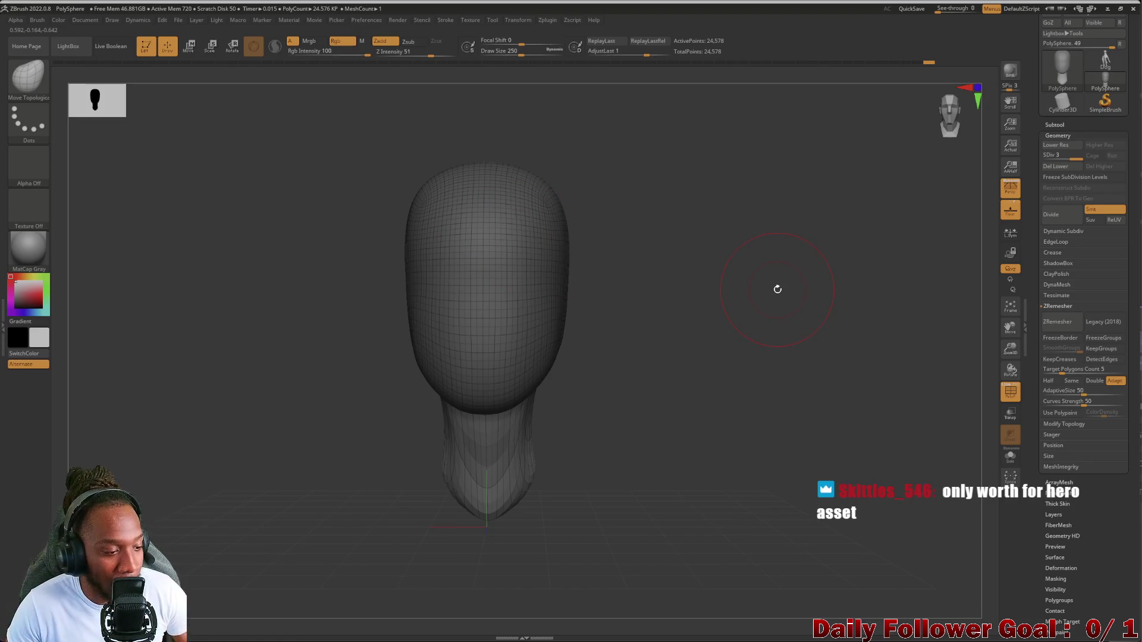
pyautogui.moveTo(252, 390); pyautogui.dragTo(206, 448)
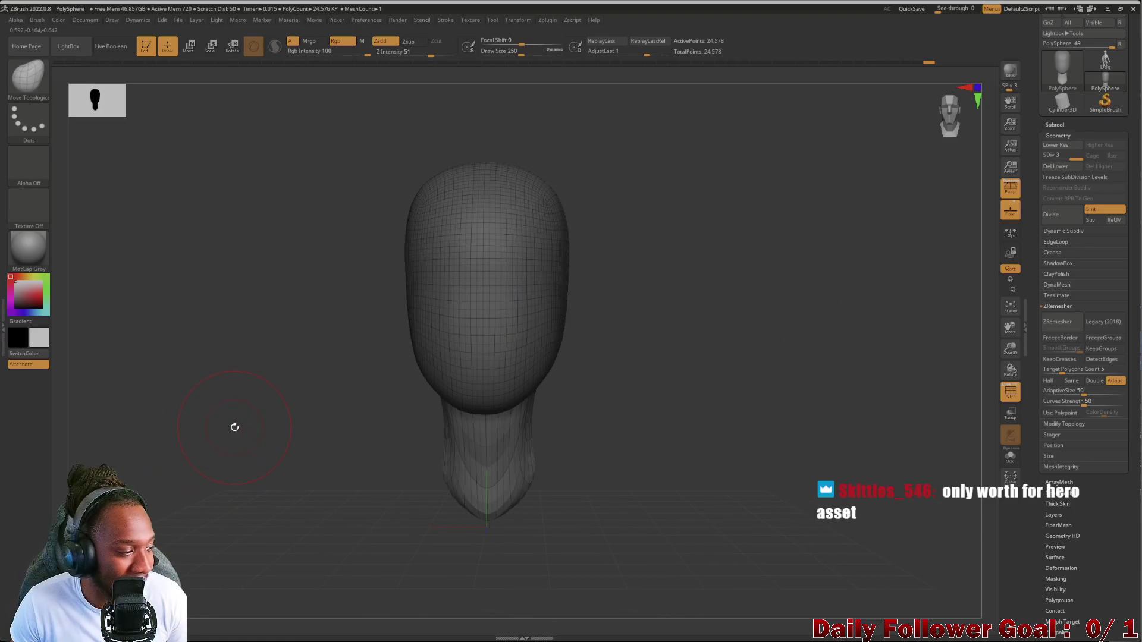